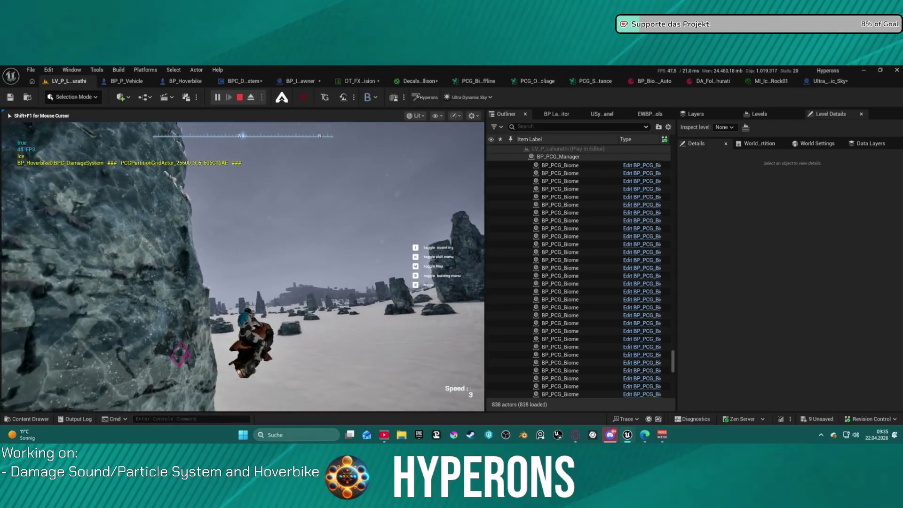
Step: Dismount and remount the hoverbike, ride around, then stop the LV_P_Lahurathi playtest
{"action": "key", "text": "e"}
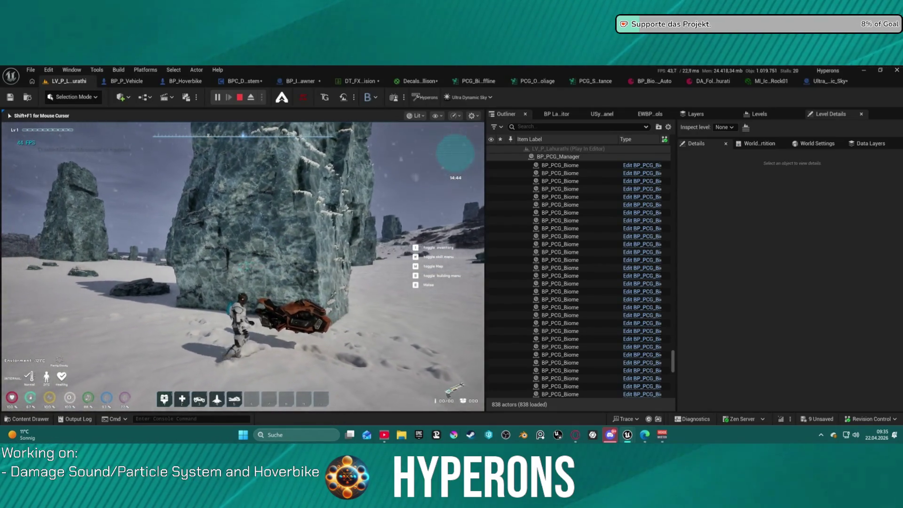
{"action": "key", "text": "e"}
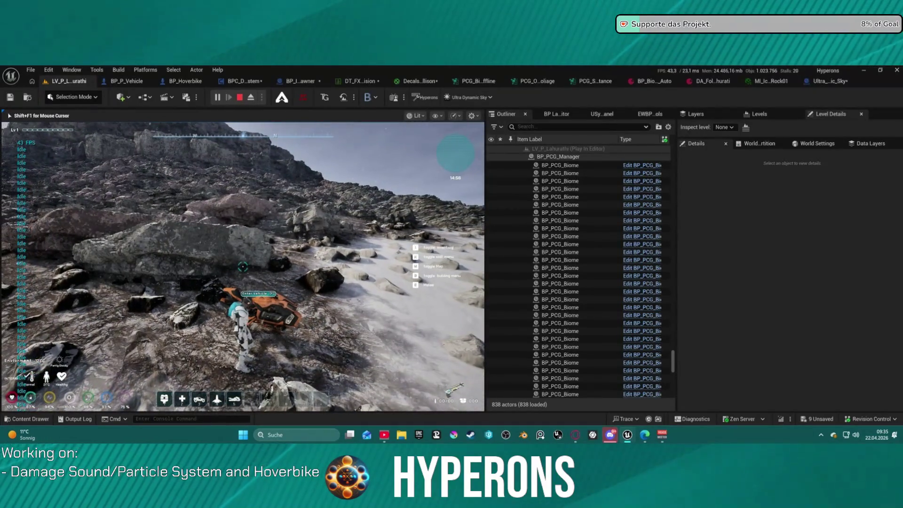
{"action": "key", "text": "Escape"}
Step: Open DEV_Cave_Landscape from Recent Levels and playtest it briefly
{"action": "left_click", "coordinate": [31, 70]}
{"action": "mouse_move", "coordinate": [142, 126]}
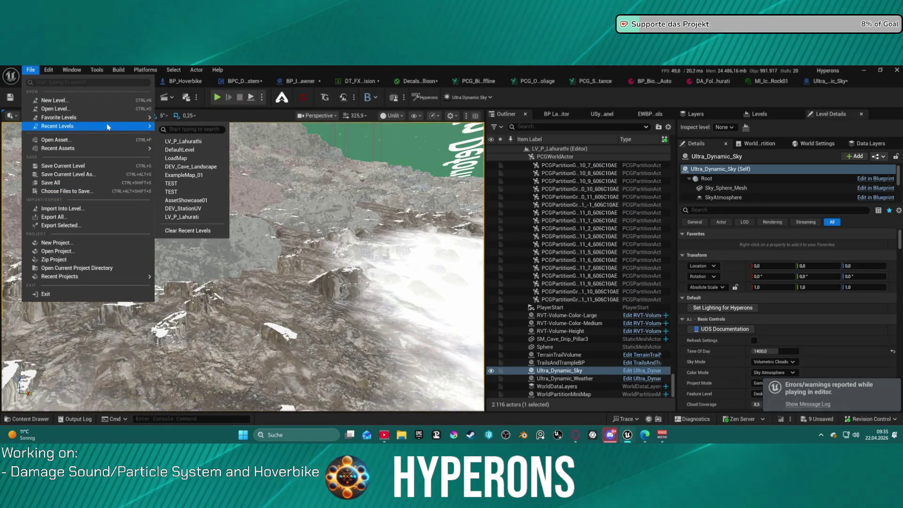
{"action": "left_click", "coordinate": [209, 161]}
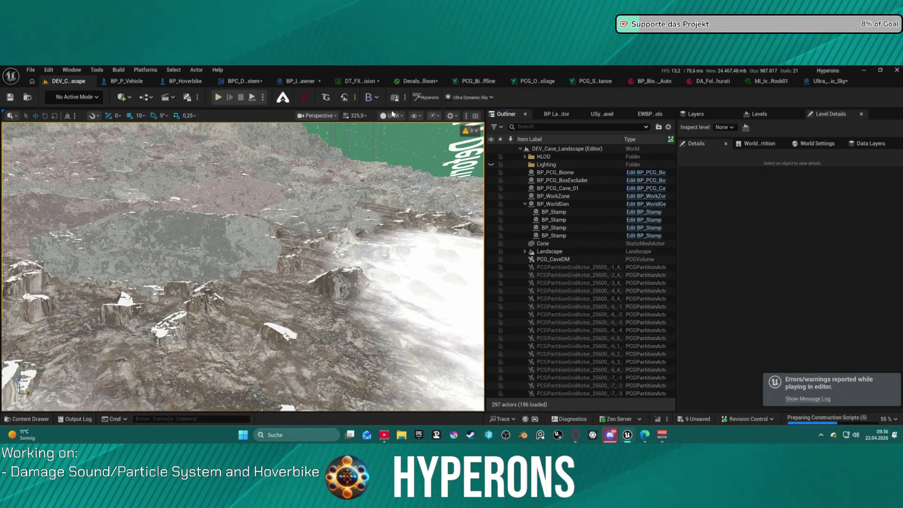
{"action": "key", "text": "alt+p"}
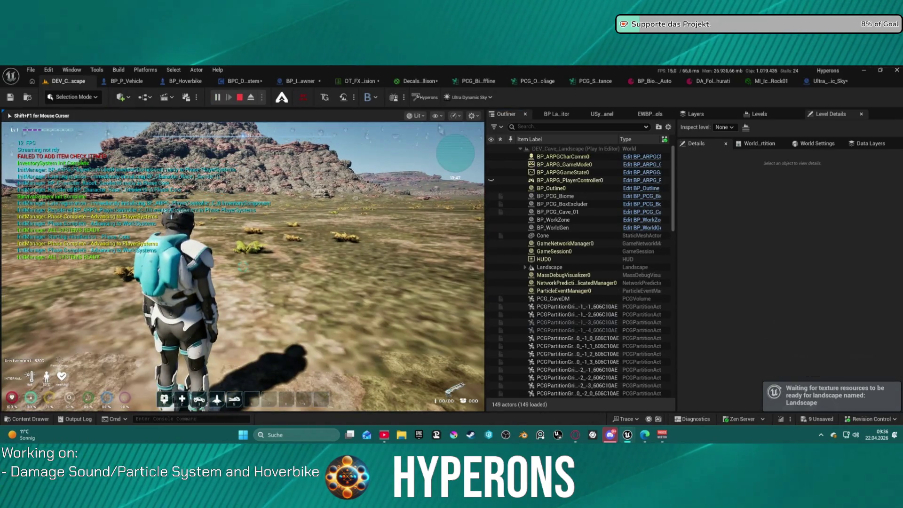
{"action": "key", "text": "Escape"}
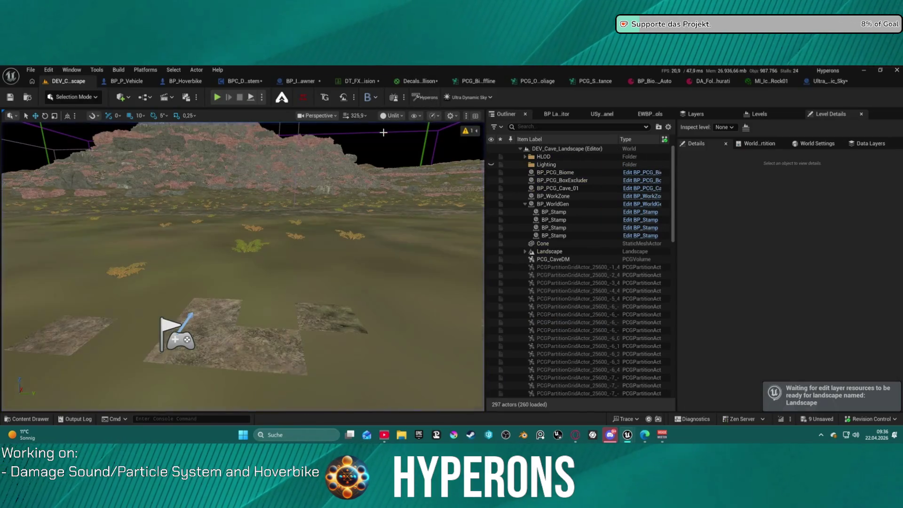
Step: Switch the viewport to Lit, fly down to the rock spire, collapse BP_WorldGen and select Ultra_Dynamic_Sky
{"action": "left_click", "coordinate": [391, 115]}
{"action": "left_click", "coordinate": [400, 124]}
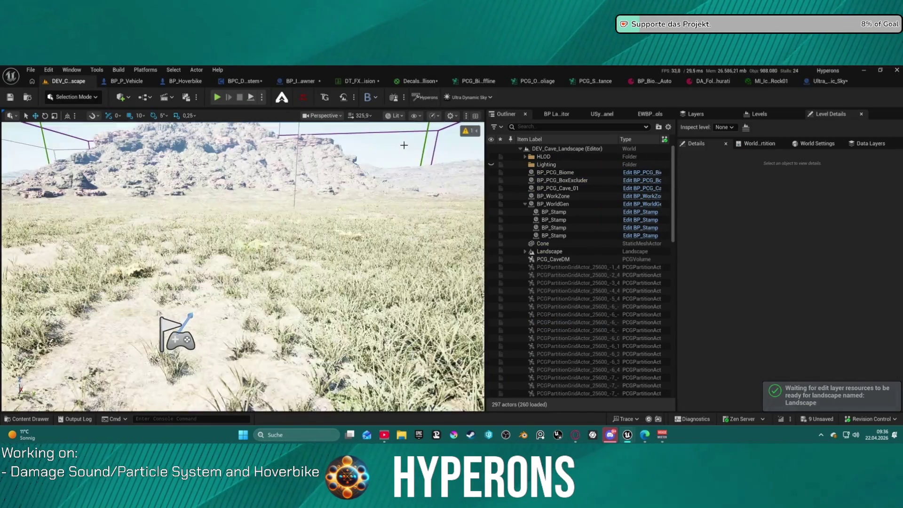
{"action": "key", "text": "w"}
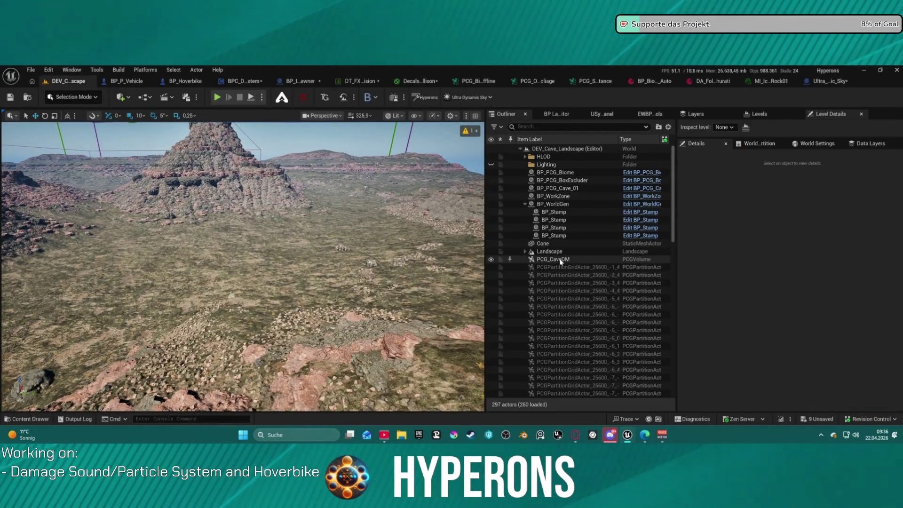
{"action": "left_click", "coordinate": [524, 204]}
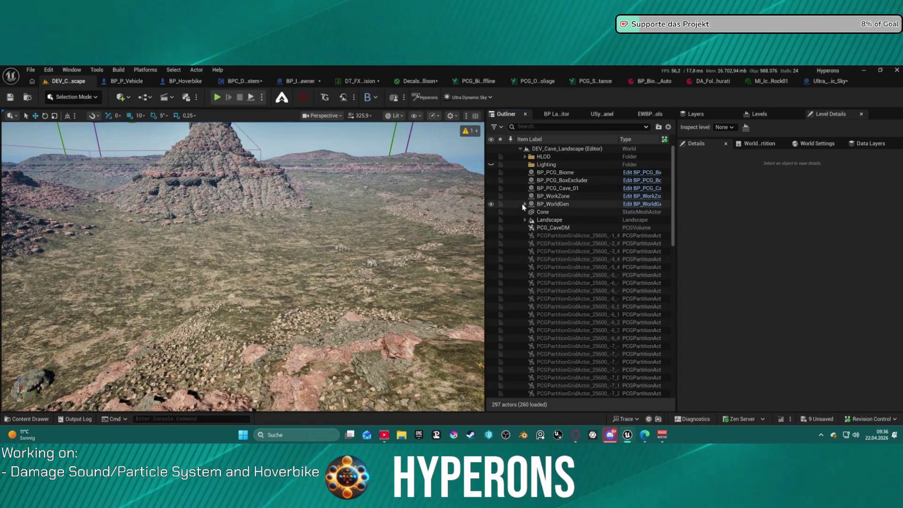
{"action": "scroll", "coordinate": [548, 221], "scroll_direction": "down", "scroll_amount": 15}
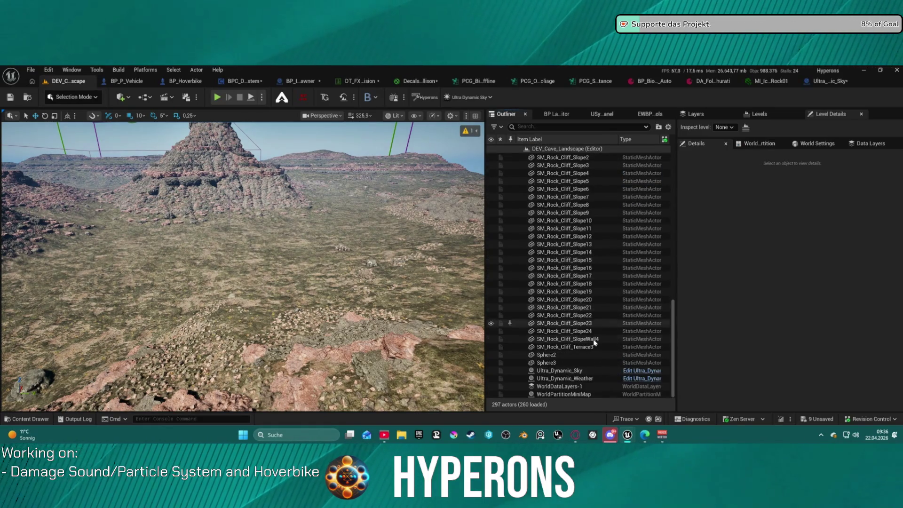
{"action": "left_click", "coordinate": [610, 370]}
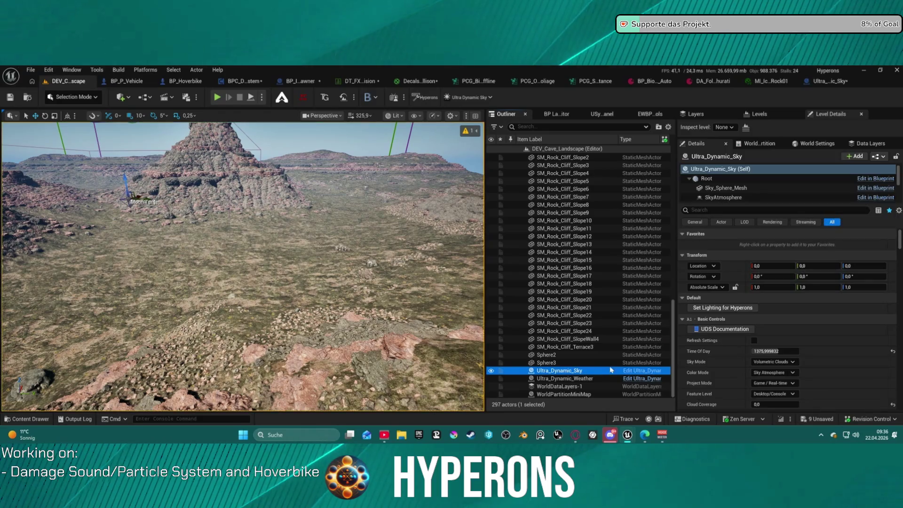
Step: Set Ultra_Dynamic_Sky's Time Of Day to 1700, then 2000 for night, and playtest briefly
{"action": "left_click", "coordinate": [790, 353]}
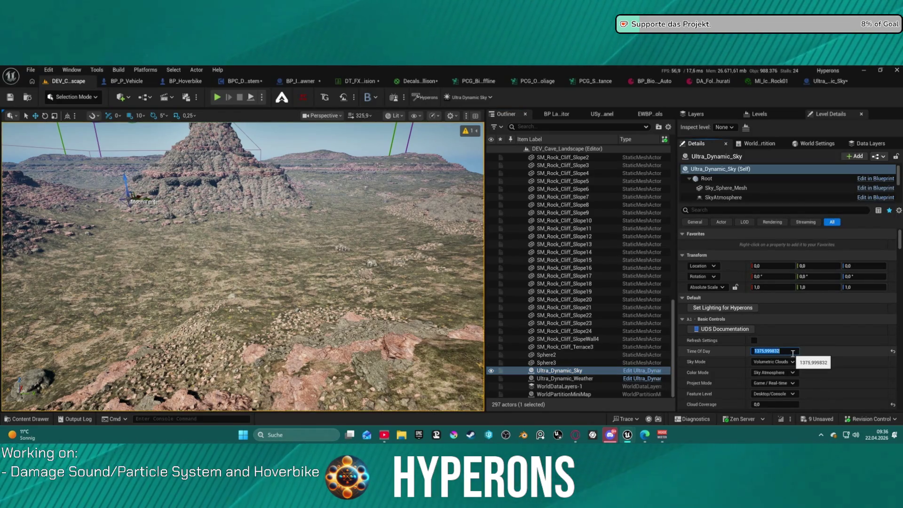
{"action": "type", "text": "1700"}
{"action": "key", "text": "Return"}
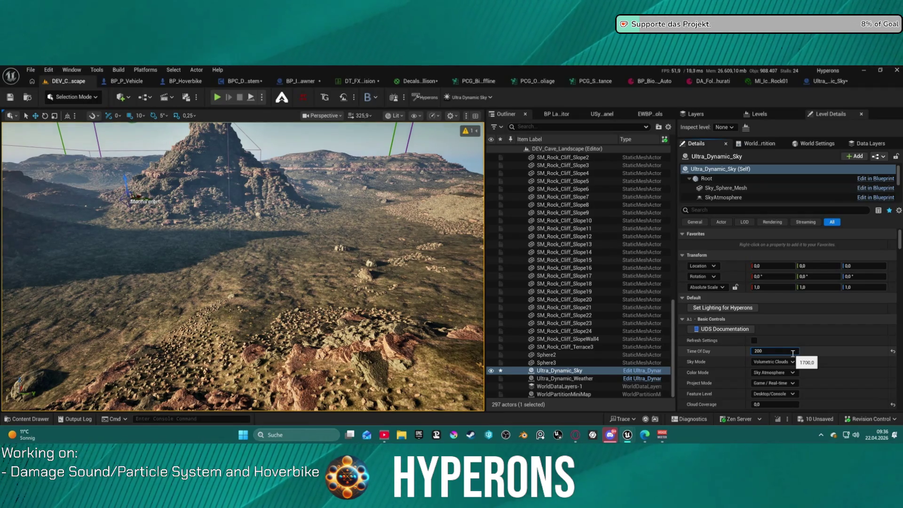
{"action": "type", "text": "0,0"}
{"action": "key", "text": "Return"}
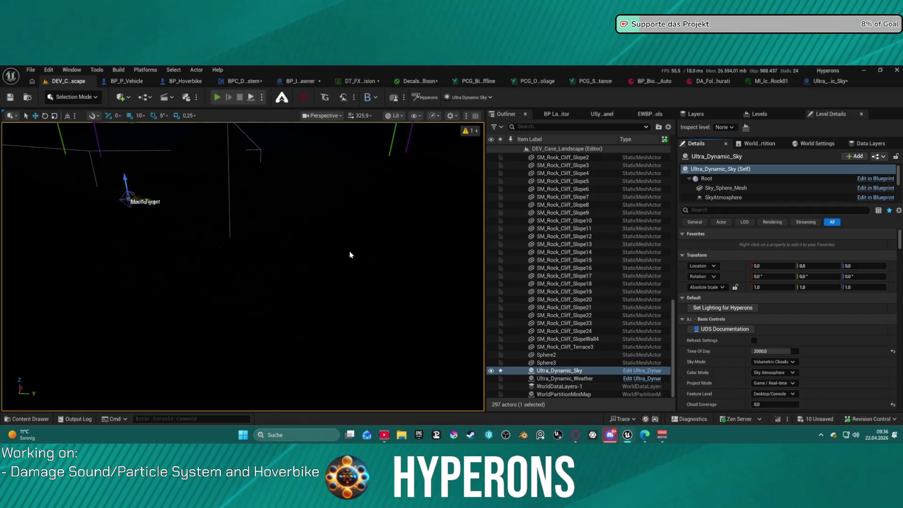
{"action": "key", "text": "alt+p"}
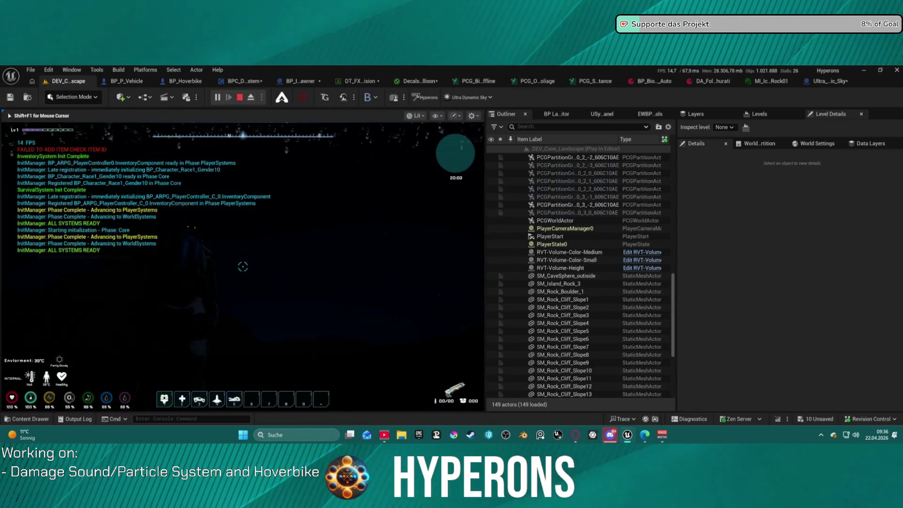
{"action": "key", "text": "Escape"}
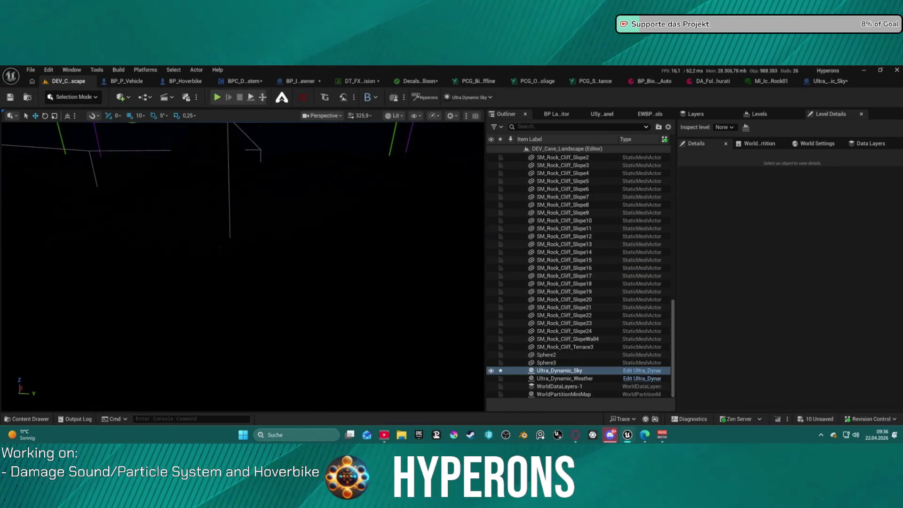
Step: Launch a Standalone Game preview and mount the hoverbike, accelerating forward
{"action": "left_click", "coordinate": [263, 98]}
{"action": "left_click", "coordinate": [292, 140]}
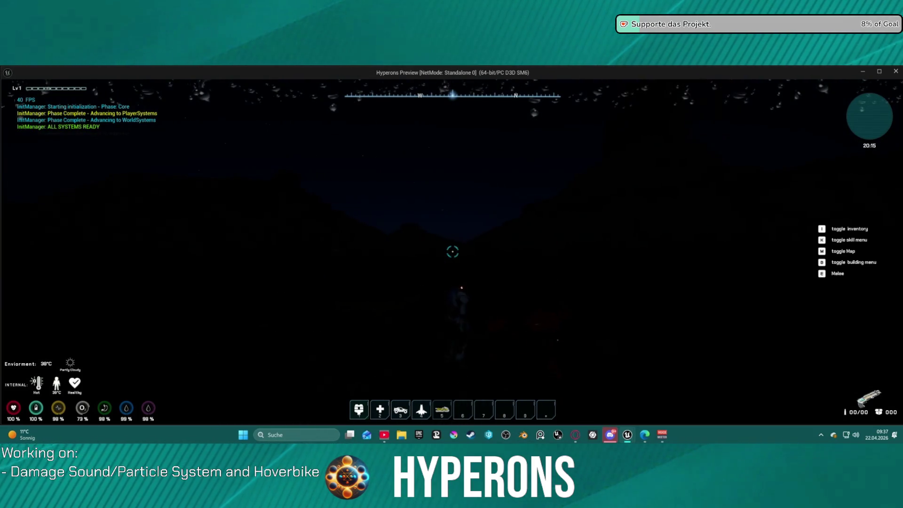
{"action": "key", "text": "f"}
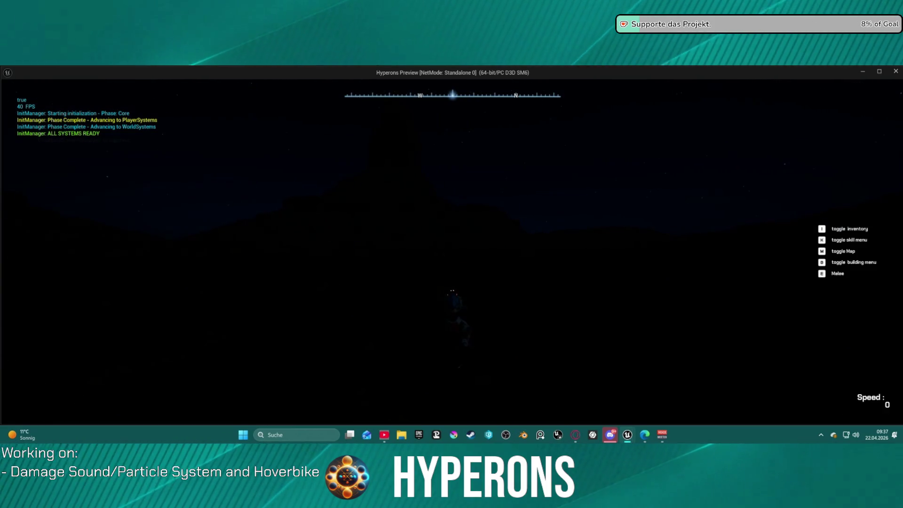
{"action": "key", "text": "w"}
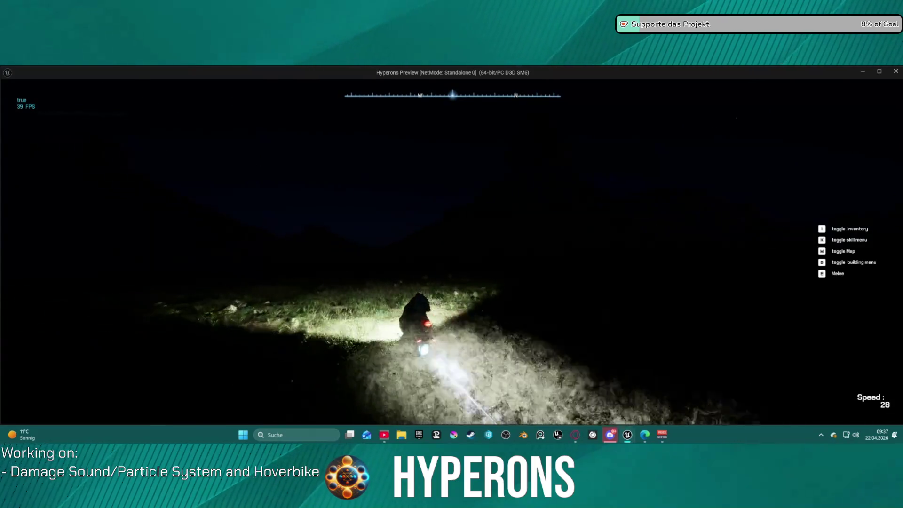
Step: Steer the hoverbike left and right through the night terrain, then speed forward
{"action": "key", "text": "a"}
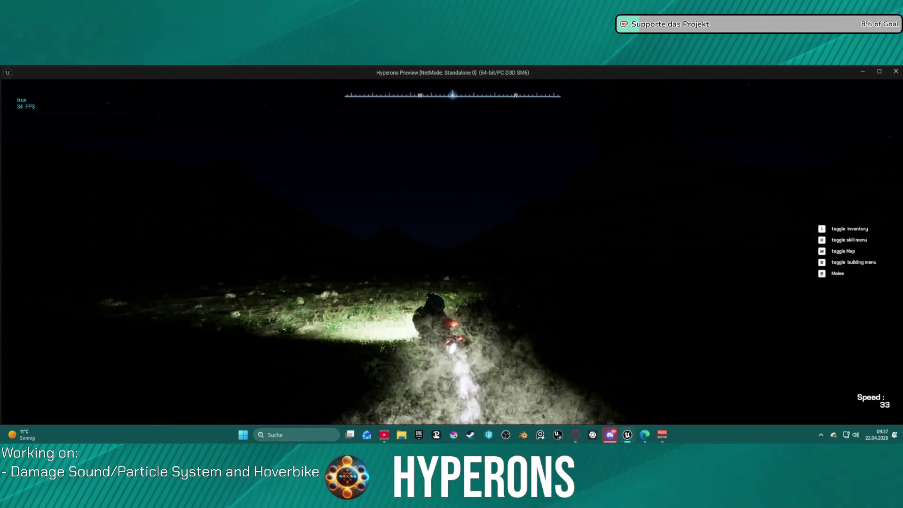
{"action": "key", "text": "d"}
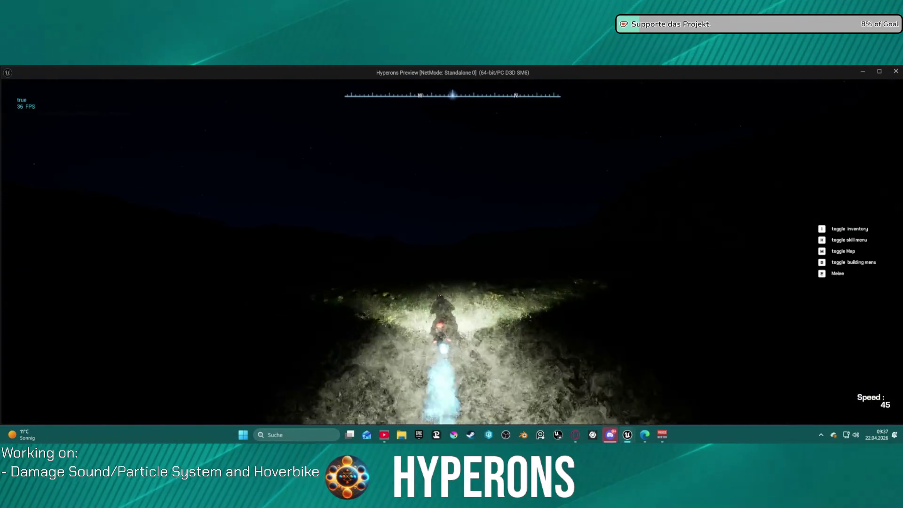
{"action": "key", "text": "a"}
{"action": "key", "text": "d"}
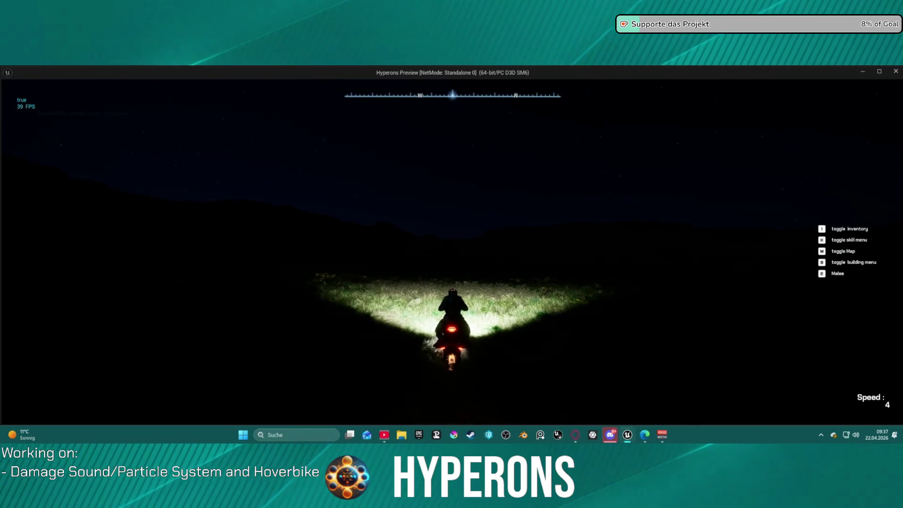
{"action": "key", "text": "w"}
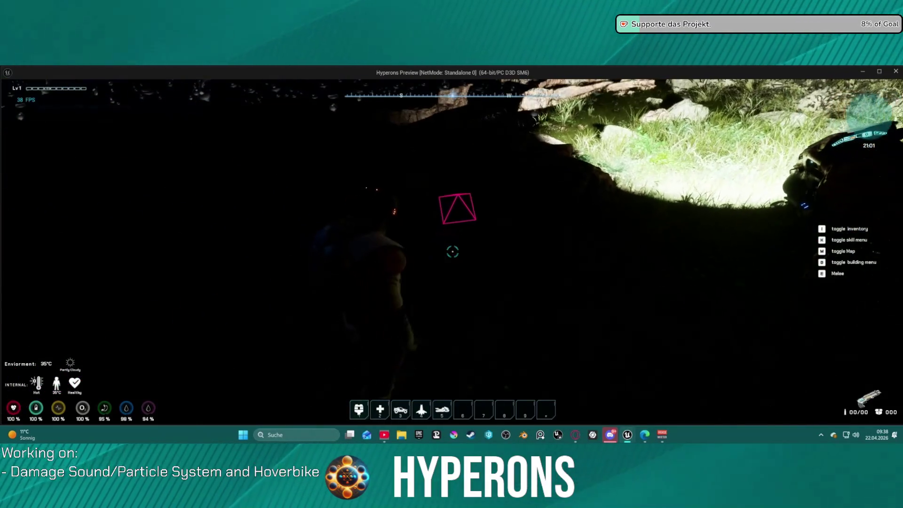
Step: Open and close the inventory, ride the hoverbike forward, then close the standalone preview
{"action": "key", "text": "i"}
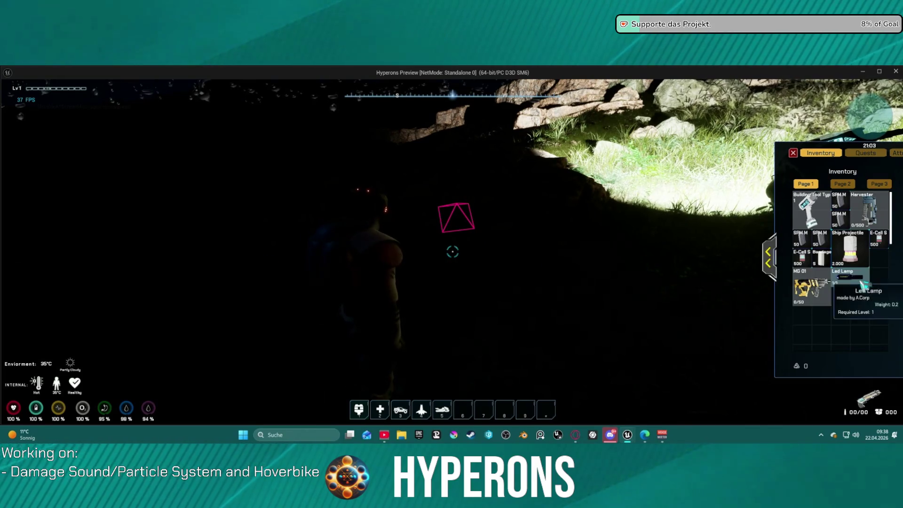
{"action": "key", "text": "i"}
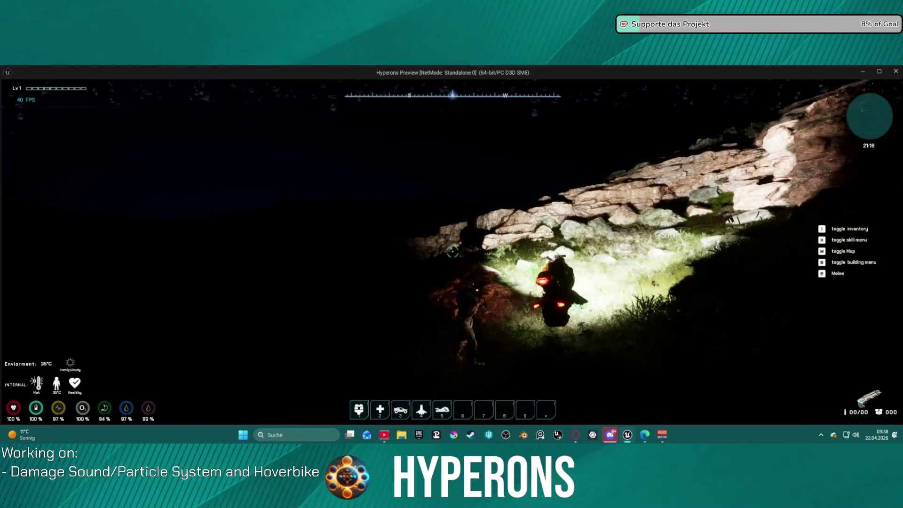
{"action": "key", "text": "f"}
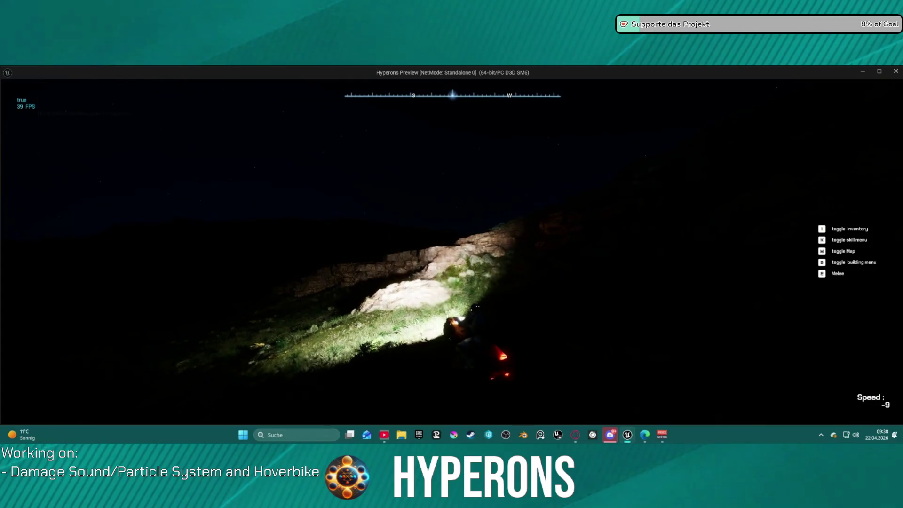
{"action": "key", "text": "w"}
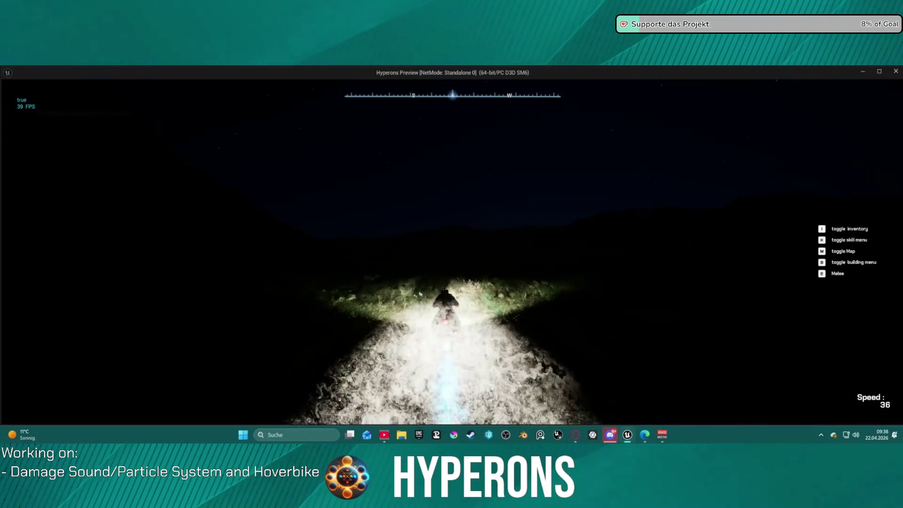
{"action": "key", "text": "Escape"}
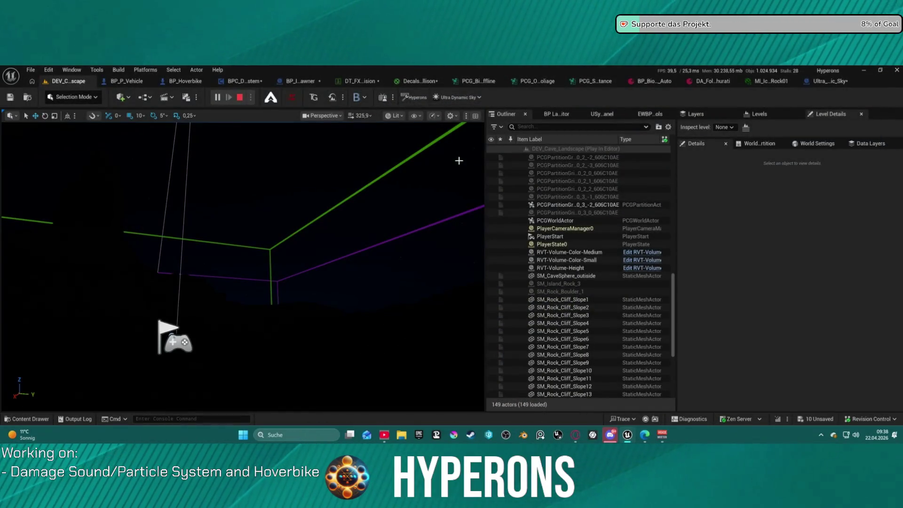
Step: Open BP_Hoverbike, select its HeadLight component, and view the spotlight cone in the Viewport
{"action": "left_click", "coordinate": [181, 82]}
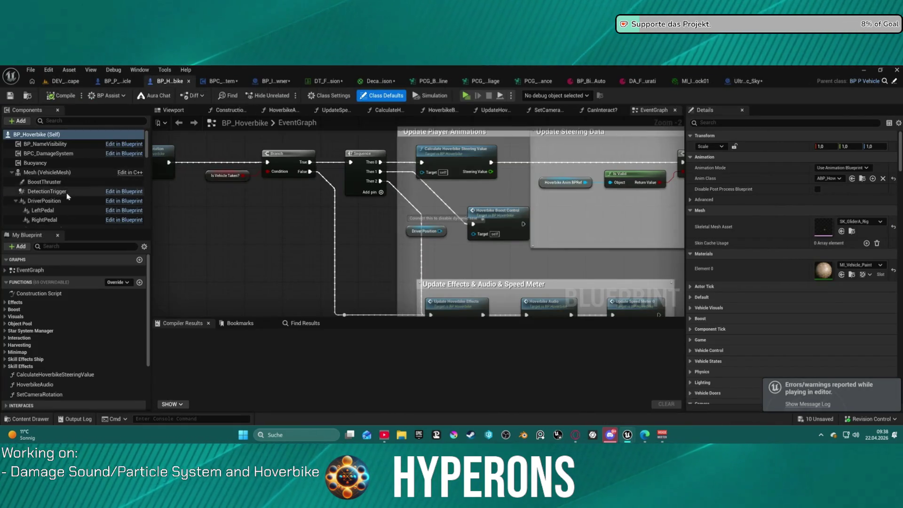
{"action": "scroll", "coordinate": [68, 196], "scroll_direction": "down", "scroll_amount": 3}
{"action": "scroll", "coordinate": [70, 193], "scroll_direction": "down", "scroll_amount": 4}
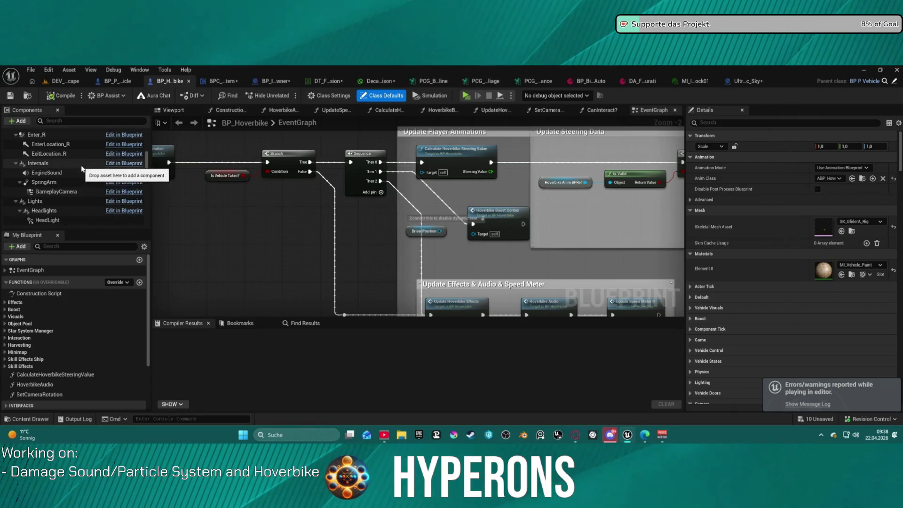
{"action": "scroll", "coordinate": [75, 193], "scroll_direction": "down", "scroll_amount": 3}
{"action": "left_click", "coordinate": [47, 156]}
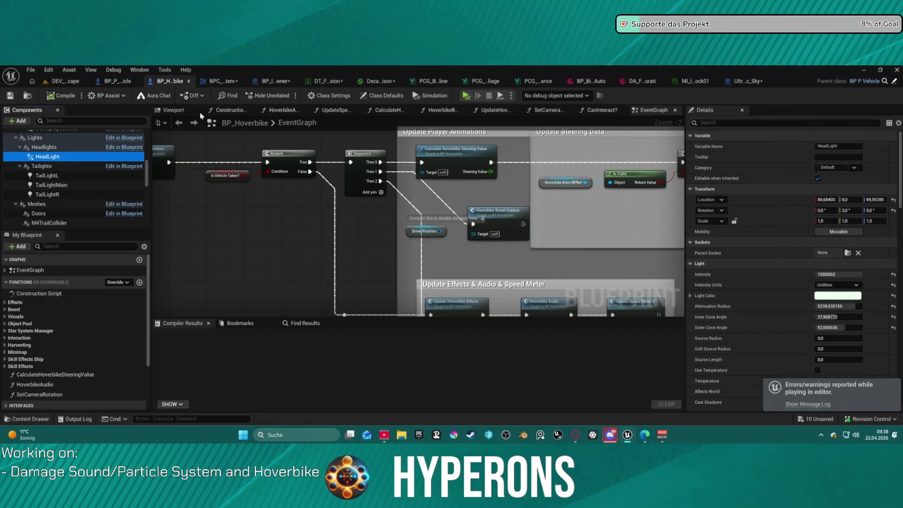
{"action": "left_click", "coordinate": [174, 110]}
{"action": "scroll", "coordinate": [348, 269], "scroll_direction": "down", "scroll_amount": 5}
Step: Give the HeadLight attenuation radius 20000, intensity 30000, inner cone 30 and outer cone 45
{"action": "left_click_drag", "start_coordinate": [348, 268], "coordinate": [395, 247]}
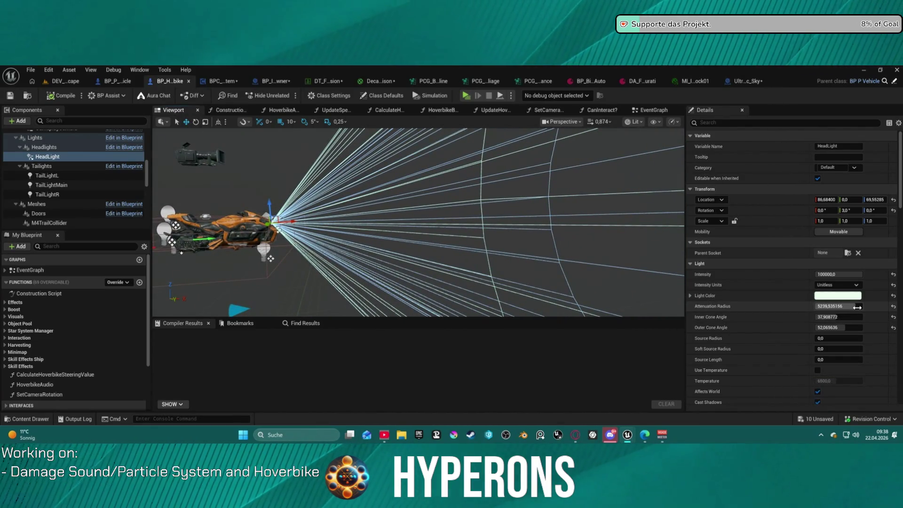
{"action": "mouse_move", "coordinate": [854, 306]}
{"action": "left_mouse_down"}
{"action": "mouse_move", "coordinate": [870, 306]}
{"action": "mouse_move", "coordinate": [854, 306]}
{"action": "left_mouse_up"}
{"action": "type", "text": "20000"}
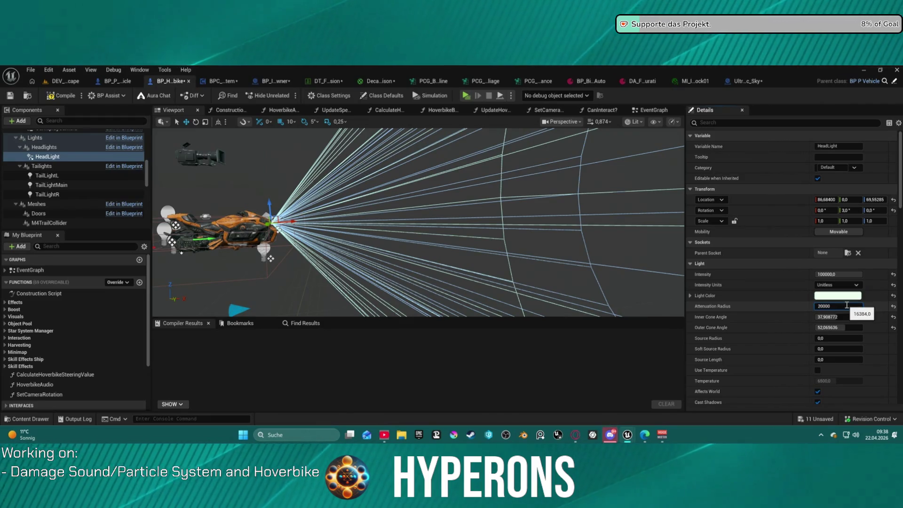
{"action": "key", "text": "Return"}
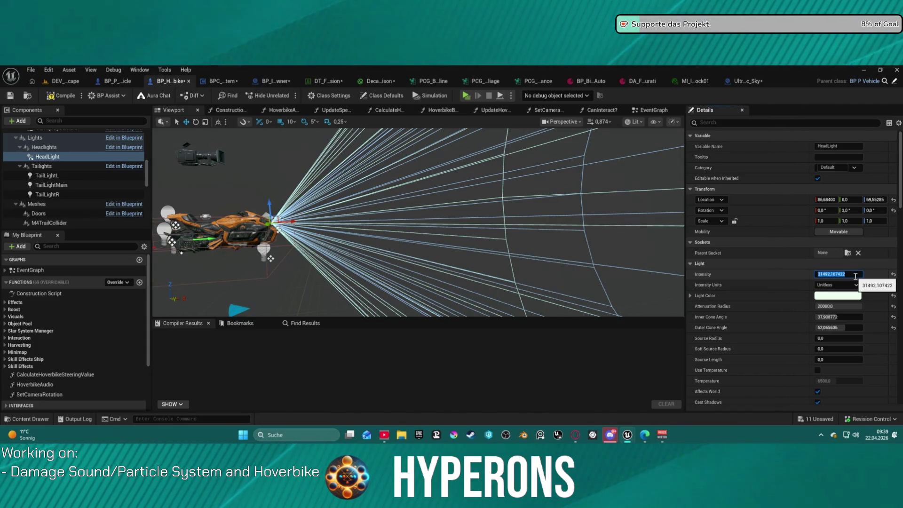
{"action": "type", "text": "30000"}
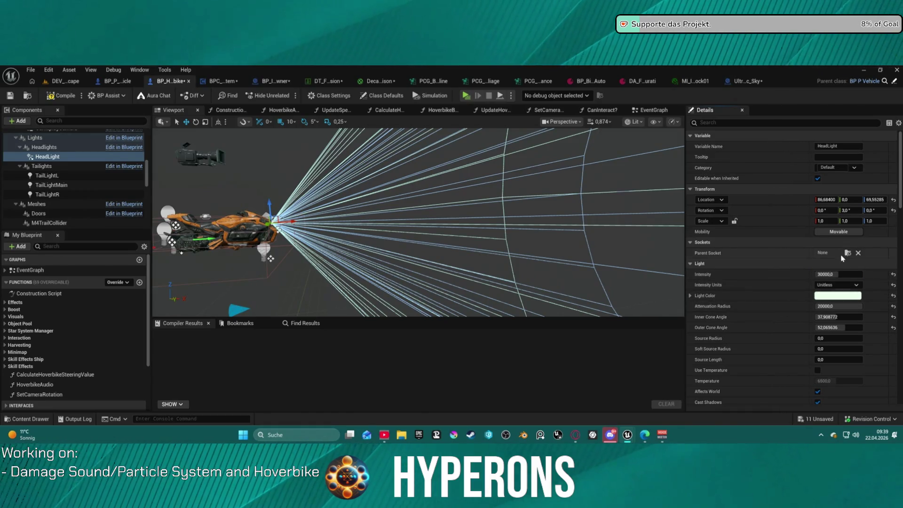
{"action": "mouse_move", "coordinate": [844, 328]}
{"action": "left_mouse_down"}
{"action": "mouse_move", "coordinate": [833, 328]}
{"action": "mouse_move", "coordinate": [841, 327]}
{"action": "left_mouse_up"}
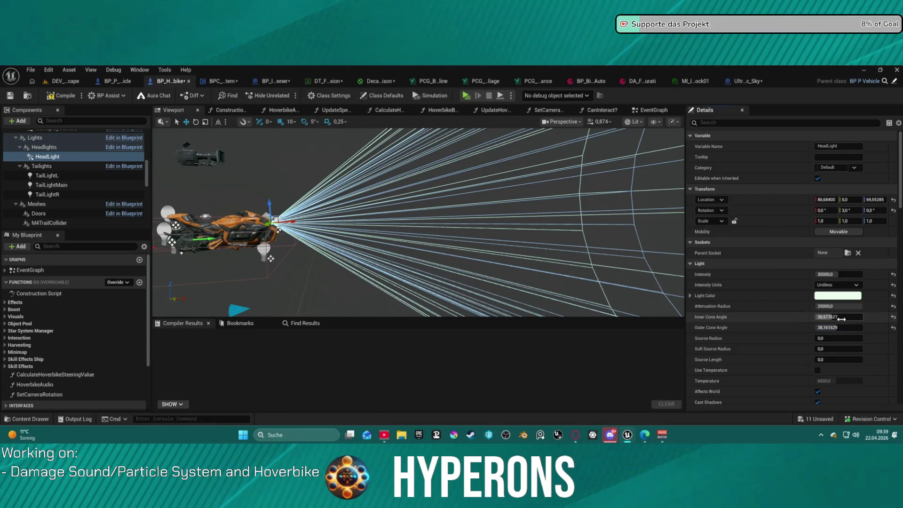
{"action": "type", "text": "30"}
{"action": "key", "text": "Return"}
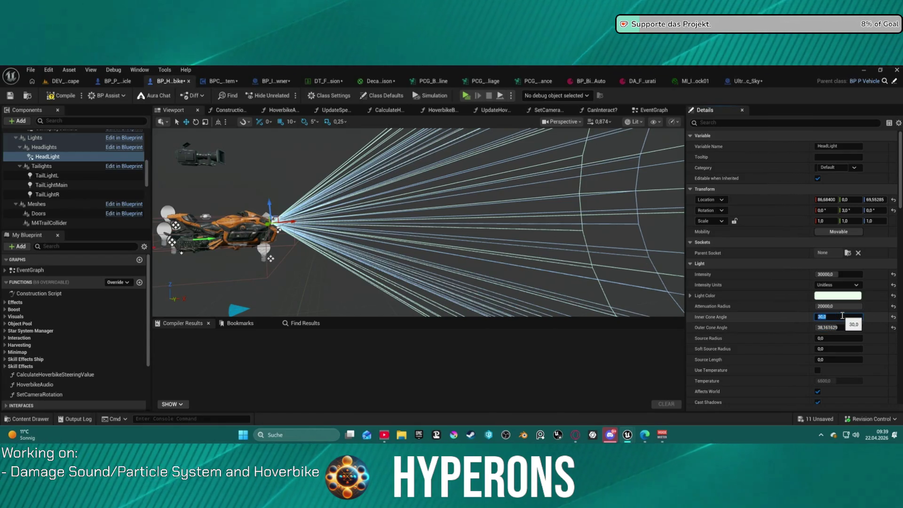
{"action": "left_click", "coordinate": [844, 328]}
{"action": "type", "text": "45"}
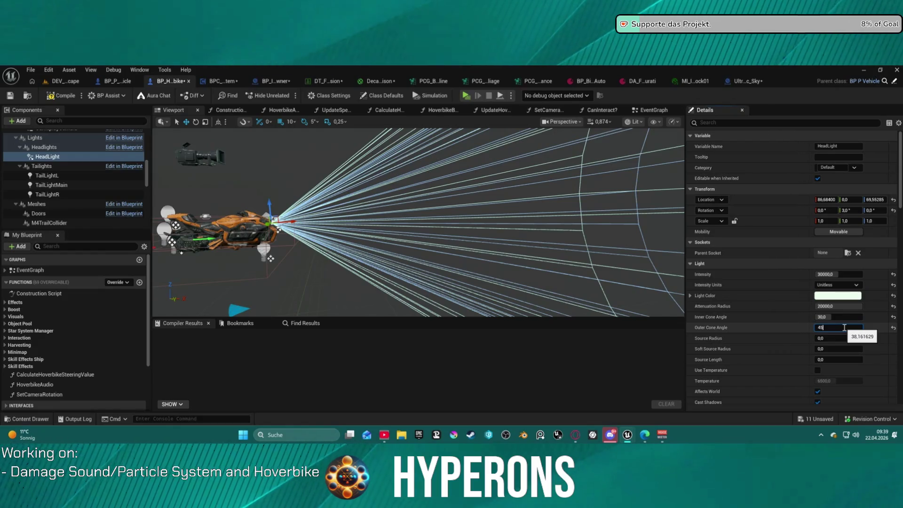
{"action": "key", "text": "Return"}
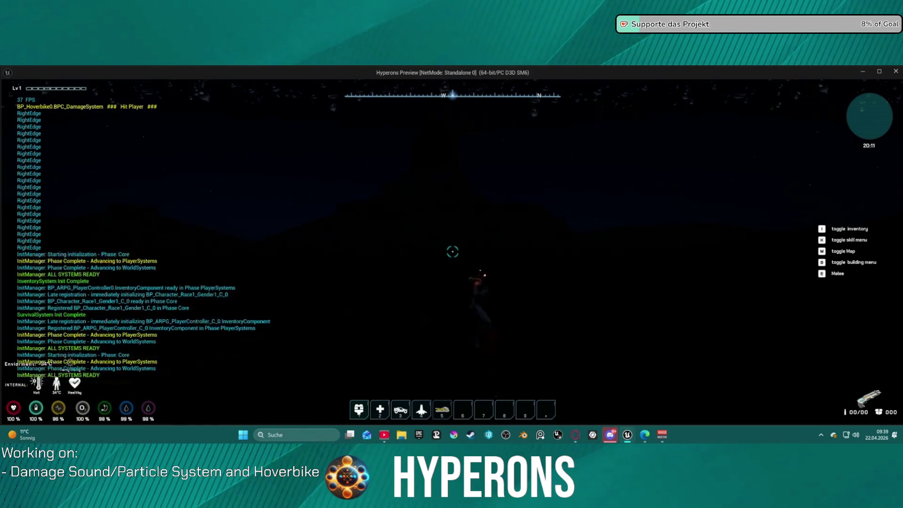
Step: Mount the hoverbike, drive off to test the headlight, then switch back to the Blueprint editor
{"action": "key", "text": "f"}
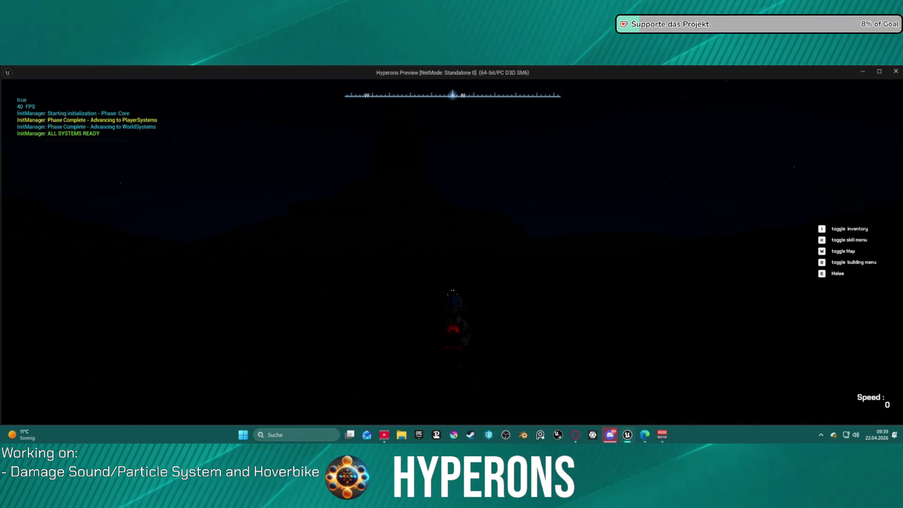
{"action": "key", "text": "w"}
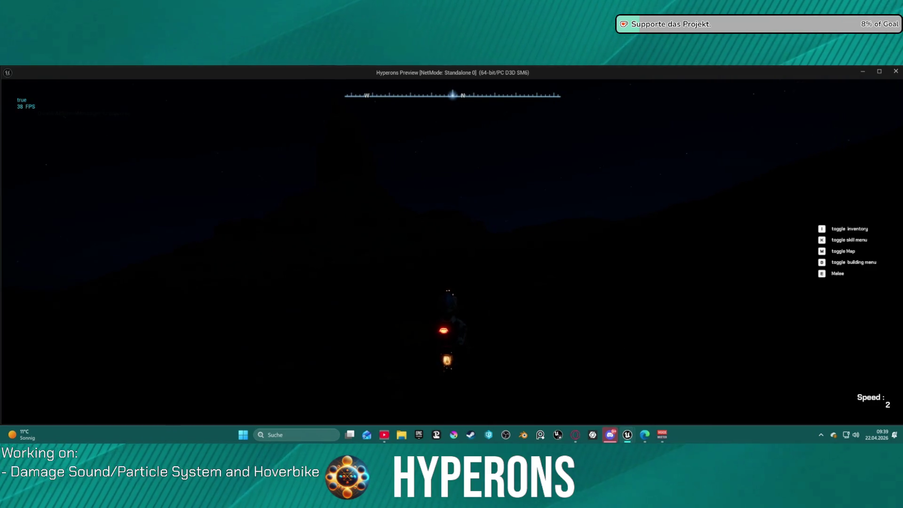
{"action": "key", "text": "alt+Tab"}
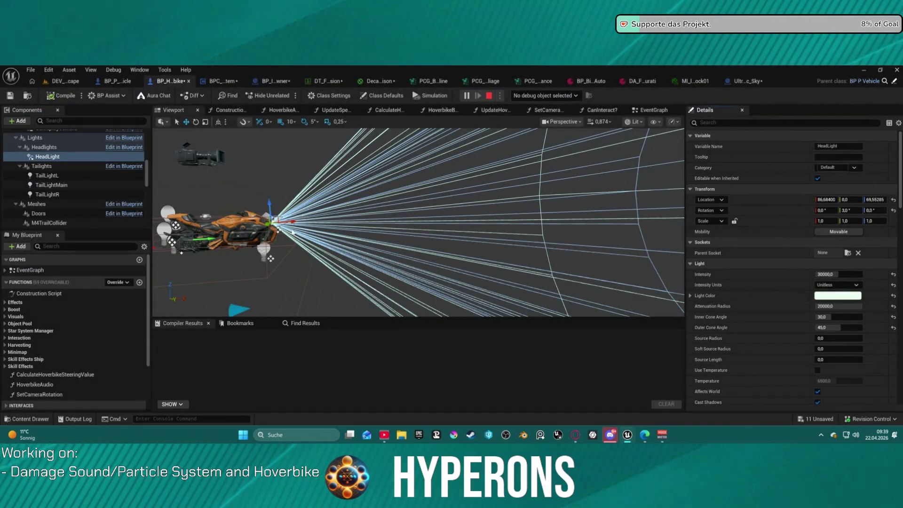
Step: Stop play, nudge the HeadLight slightly forward on the bike, and set its intensity to 100000
{"action": "key", "text": "Escape"}
{"action": "scroll", "coordinate": [329, 221], "scroll_direction": "up", "scroll_amount": 5}
{"action": "mouse_move", "coordinate": [242, 210]}
{"action": "left_mouse_down"}
{"action": "mouse_move", "coordinate": [249, 206]}
{"action": "mouse_move", "coordinate": [242, 211]}
{"action": "left_mouse_up"}
{"action": "left_click_drag", "start_coordinate": [347, 219], "coordinate": [354, 232]}
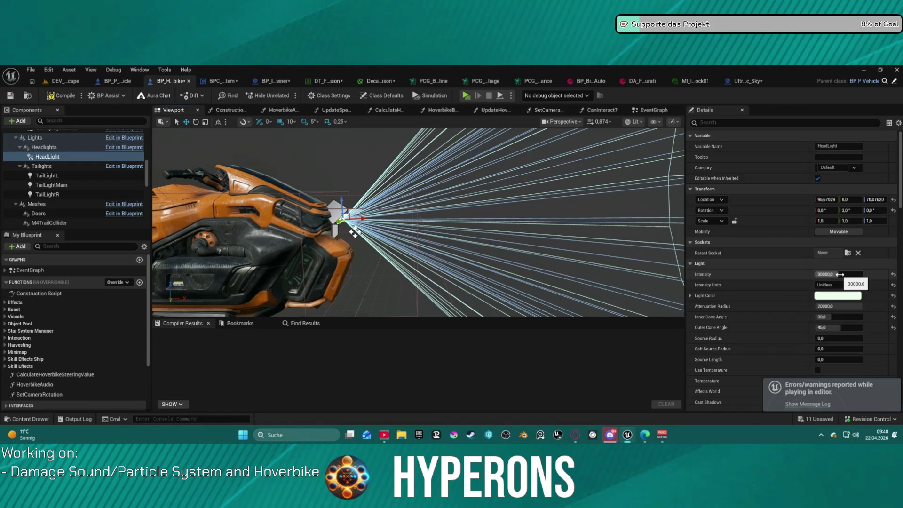
{"action": "left_click", "coordinate": [840, 274]}
{"action": "type", "text": "100000"}
{"action": "key", "text": "Return"}
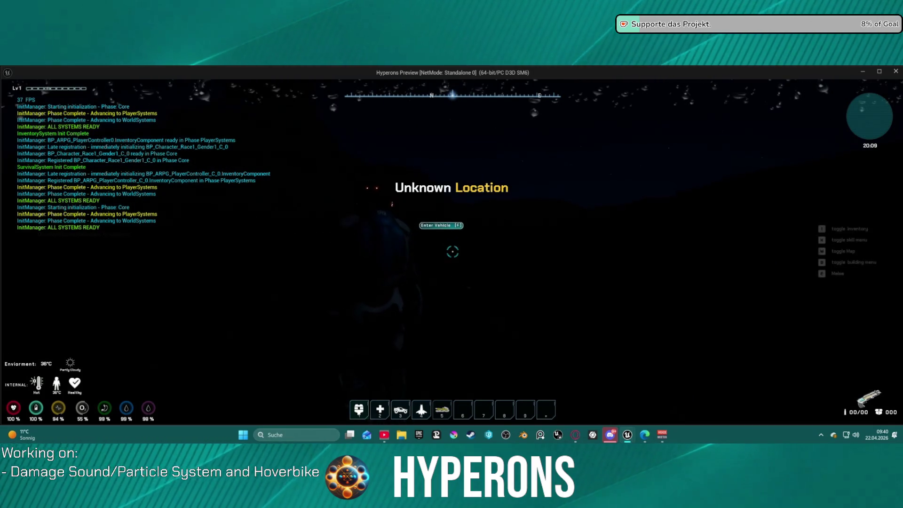
Step: Walk to the hoverbike, mount it, and leave the preview for the editor
{"action": "key", "text": "w"}
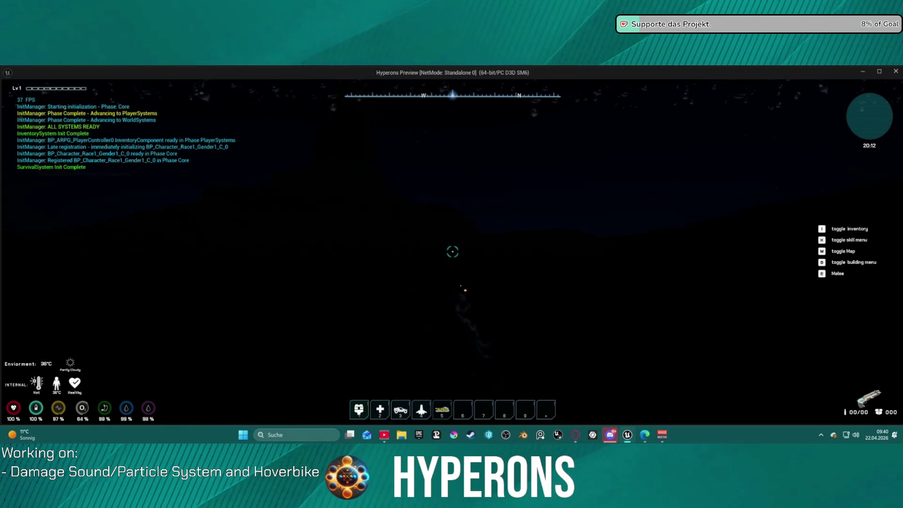
{"action": "key", "text": "f"}
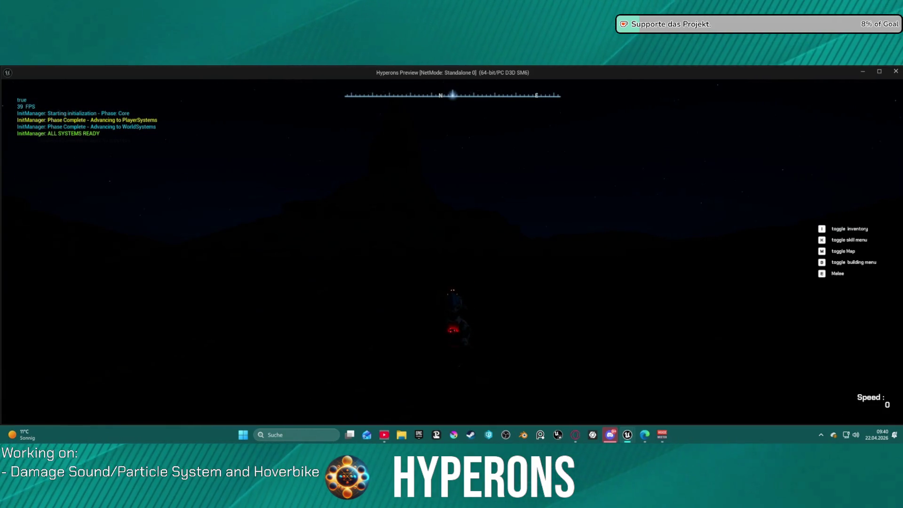
{"action": "key", "text": "Escape"}
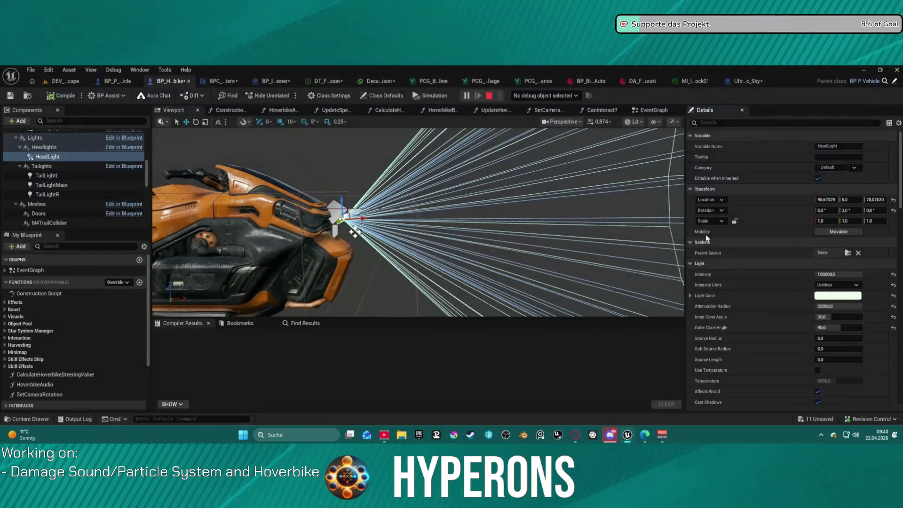
Step: Reset the HeadLight's Attenuation Radius to its default, then drag it far above 1000
{"action": "left_click", "coordinate": [893, 306]}
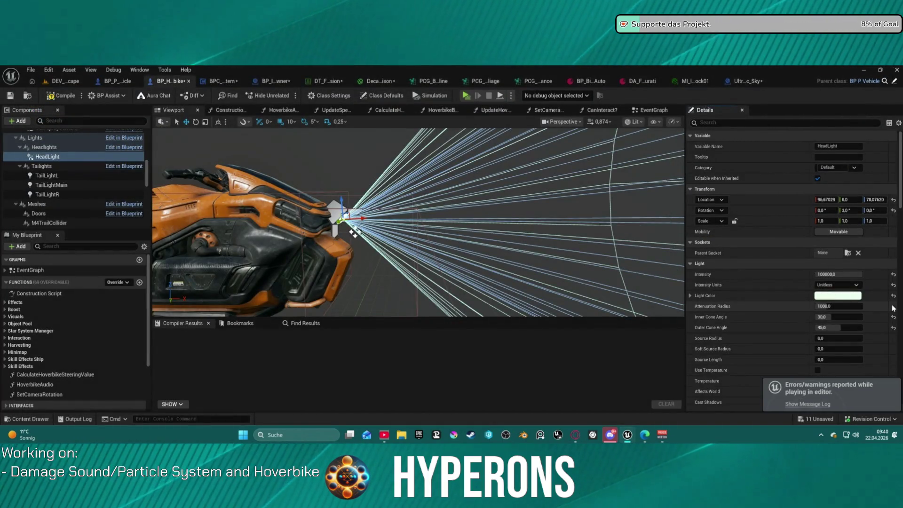
{"action": "left_click_drag", "start_coordinate": [852, 306], "coordinate": [854, 306]}
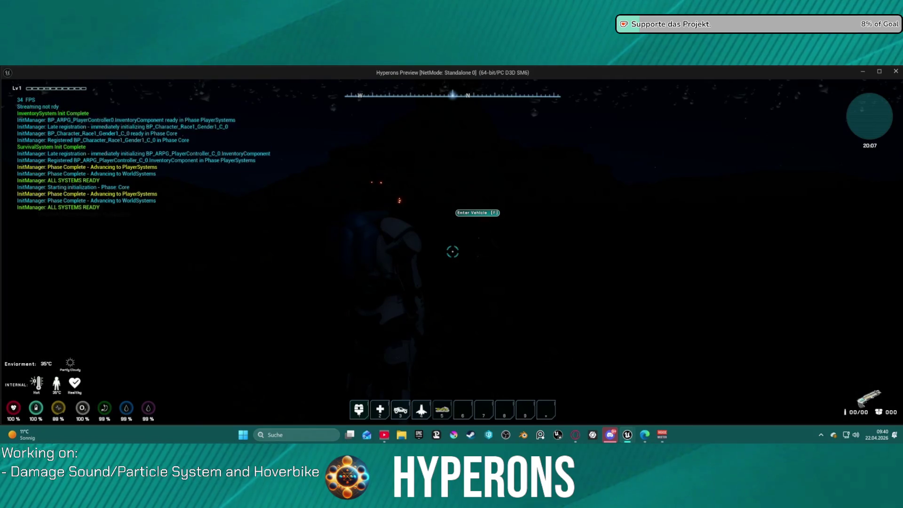
Step: Walk the character to the hoverbike, mount it, and end the play session
{"action": "key", "text": "w"}
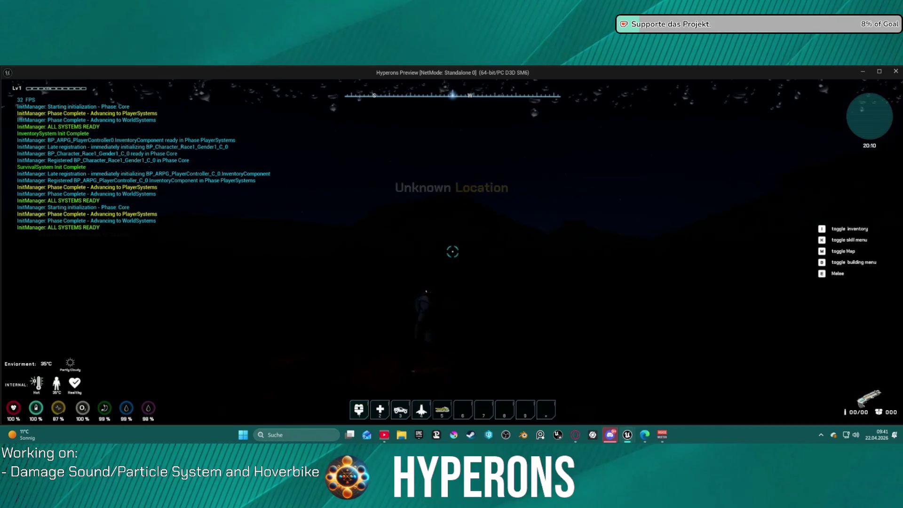
{"action": "key", "text": "f"}
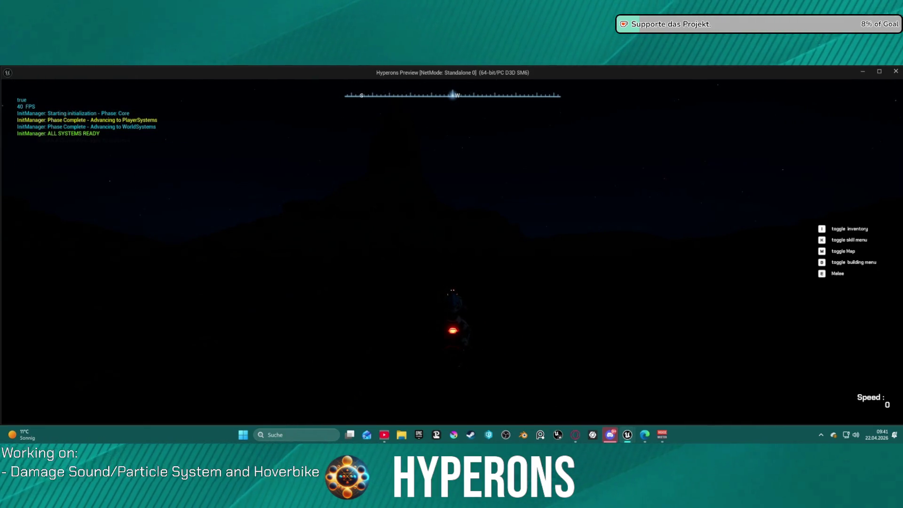
{"action": "key", "text": "Escape"}
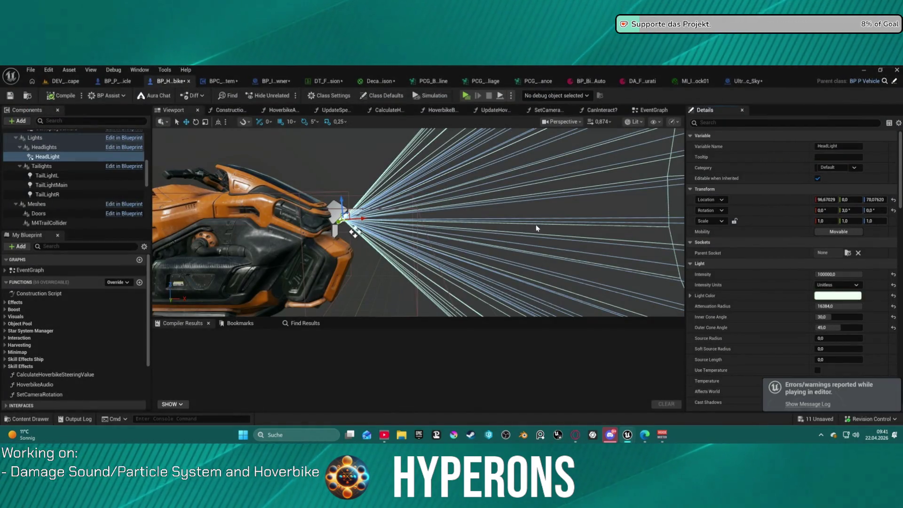
Step: Undo the HeadLight's cone and radius edits, briefly trying a 16384 radius before reverting it
{"action": "left_click_drag", "start_coordinate": [660, 272], "coordinate": [564, 259]}
{"action": "mouse_move", "coordinate": [348, 258]}
{"action": "left_mouse_down"}
{"action": "mouse_move", "coordinate": [333, 261]}
{"action": "mouse_move", "coordinate": [474, 192]}
{"action": "left_mouse_up"}
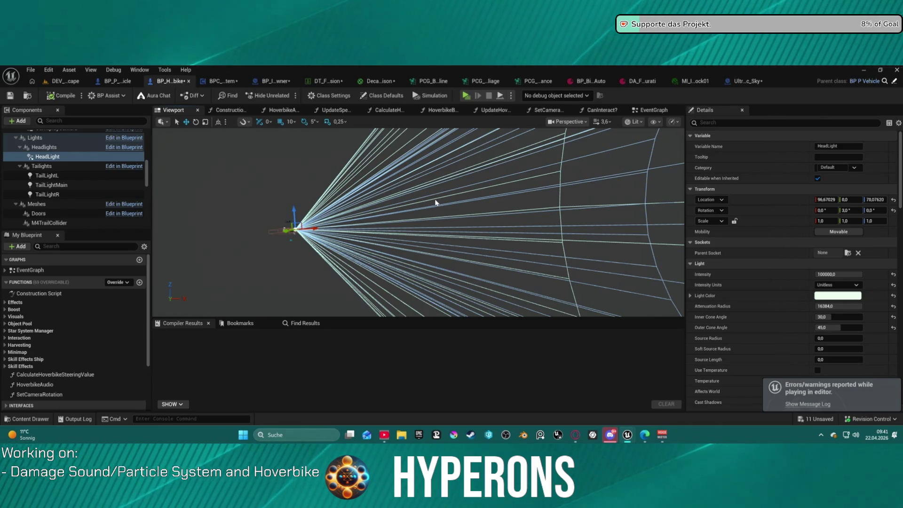
{"action": "key", "text": "ctrl+z"}
{"action": "key", "text": "ctrl+z"}
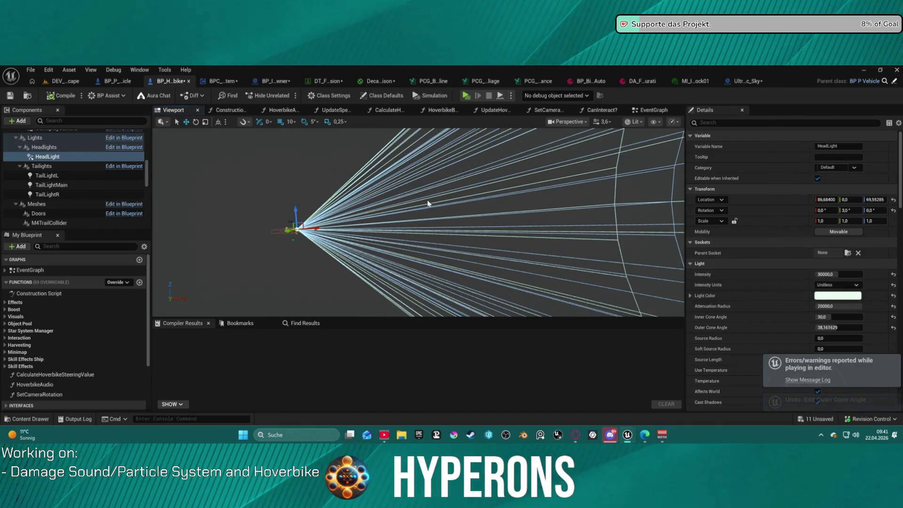
{"action": "key", "text": "ctrl+z"}
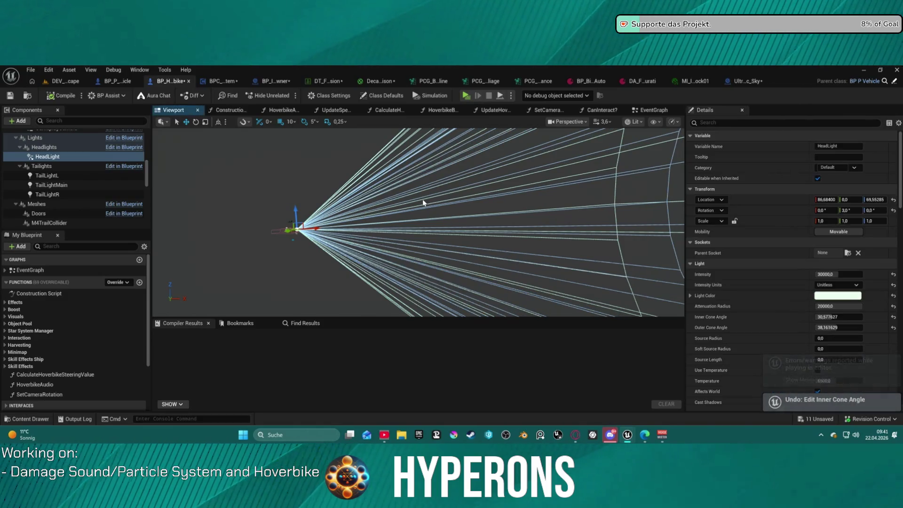
{"action": "key", "text": "ctrl+z"}
{"action": "key", "text": "ctrl+z"}
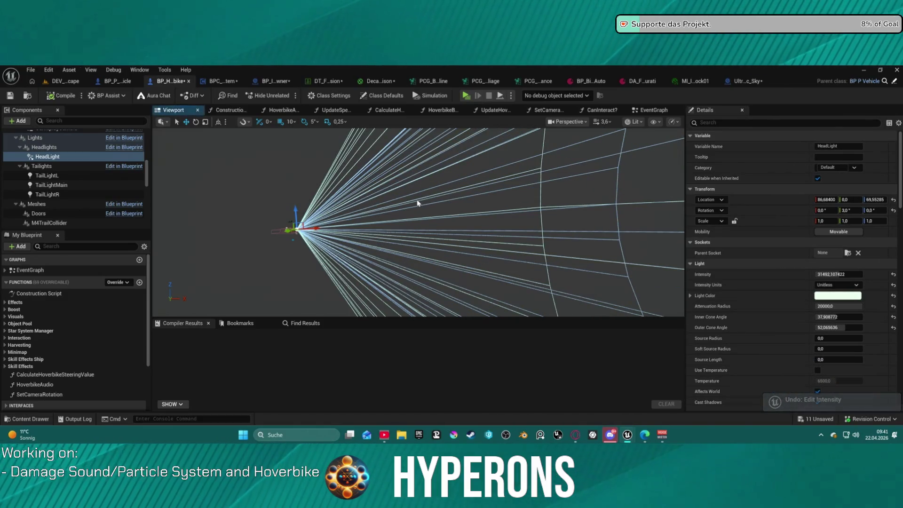
{"action": "key", "text": "ctrl+z"}
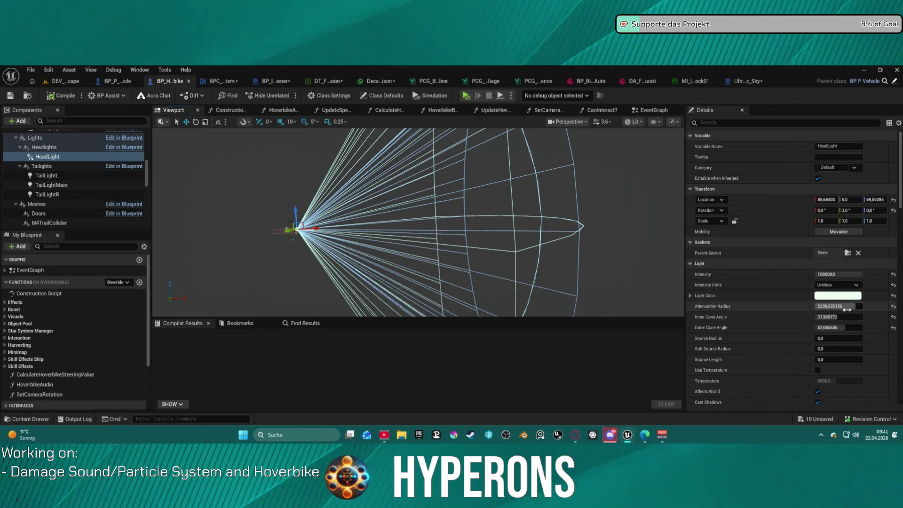
{"action": "mouse_move", "coordinate": [827, 306]}
{"action": "left_mouse_down"}
{"action": "mouse_move", "coordinate": [860, 306]}
{"action": "mouse_move", "coordinate": [827, 306]}
{"action": "mouse_move", "coordinate": [857, 306]}
{"action": "mouse_move", "coordinate": [836, 306]}
{"action": "left_mouse_up"}
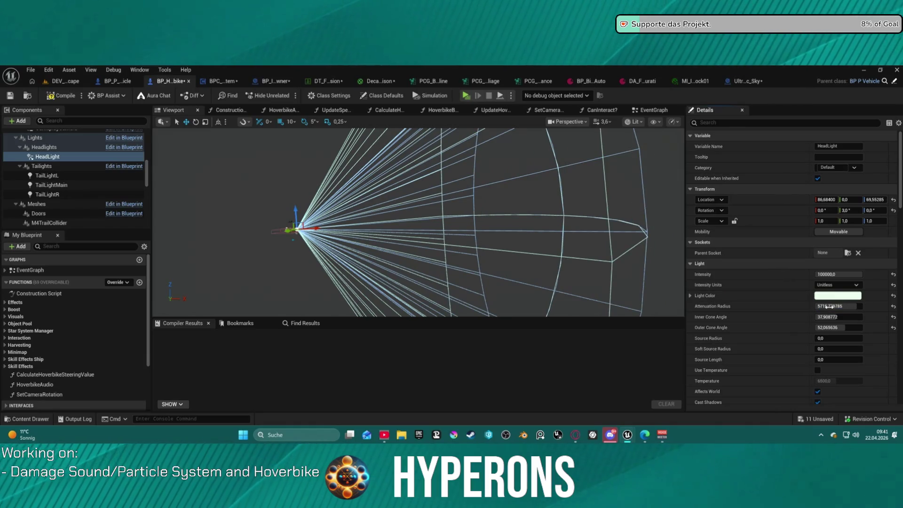
{"action": "key", "text": "ctrl+z"}
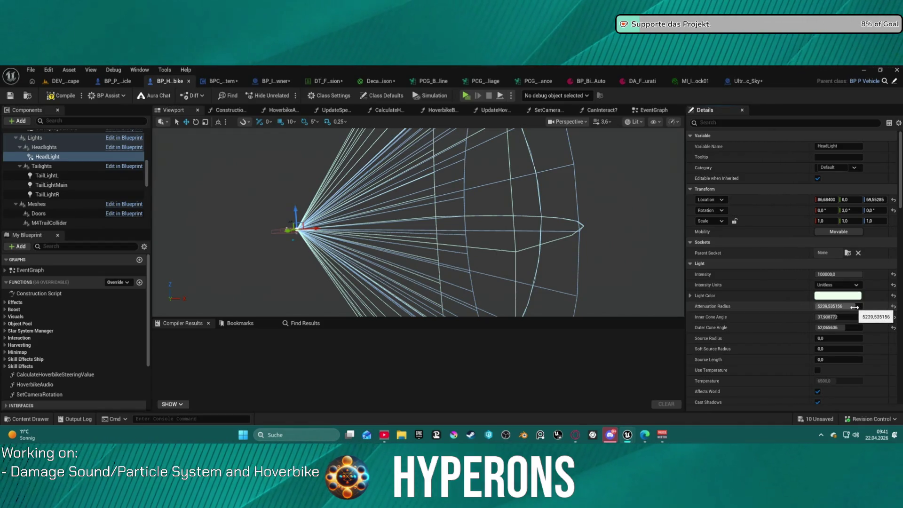
Step: Give the HeadLight attenuation radius 16384, inner cone angle 35 and outer cone angle 45
{"action": "left_click_drag", "start_coordinate": [854, 306], "coordinate": [893, 307]}
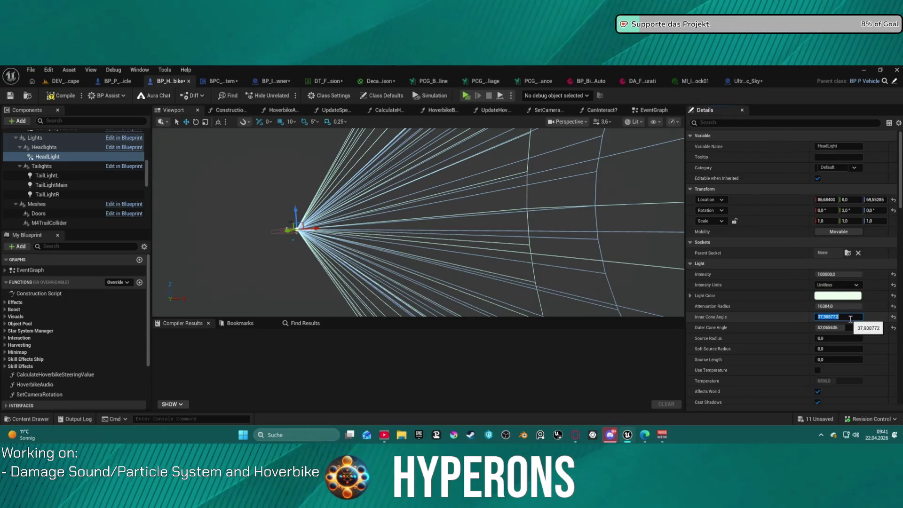
{"action": "type", "text": "35"}
{"action": "key", "text": "Tab"}
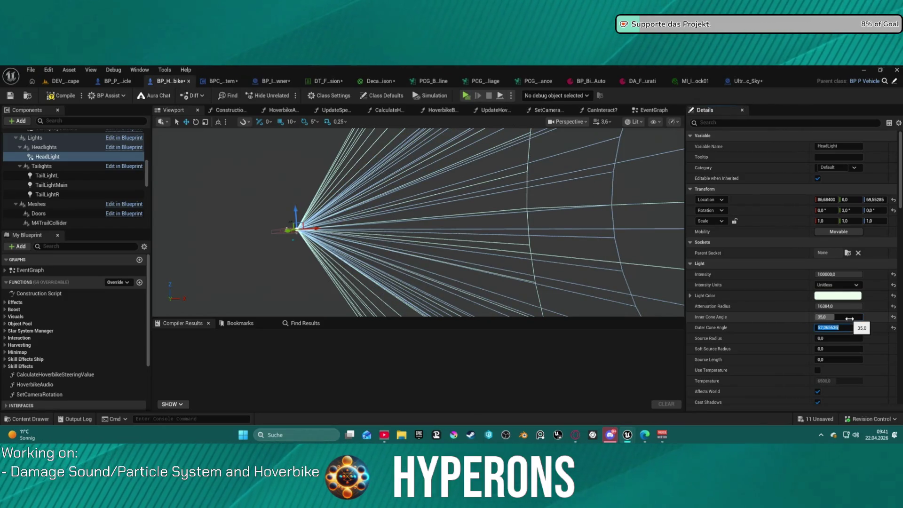
{"action": "type", "text": "45"}
{"action": "key", "text": "Return"}
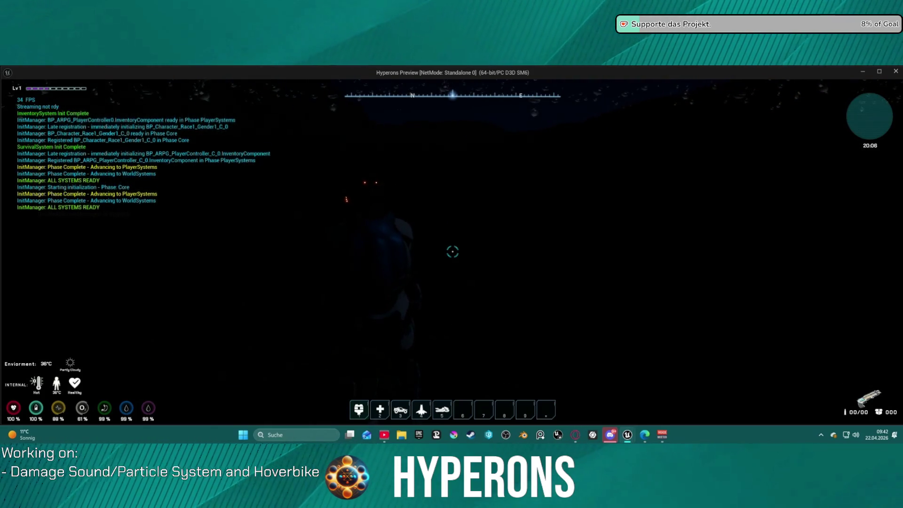
Step: Summon the hoverbike with 5, get on it, then return to the editor and stop play
{"action": "key", "text": "5"}
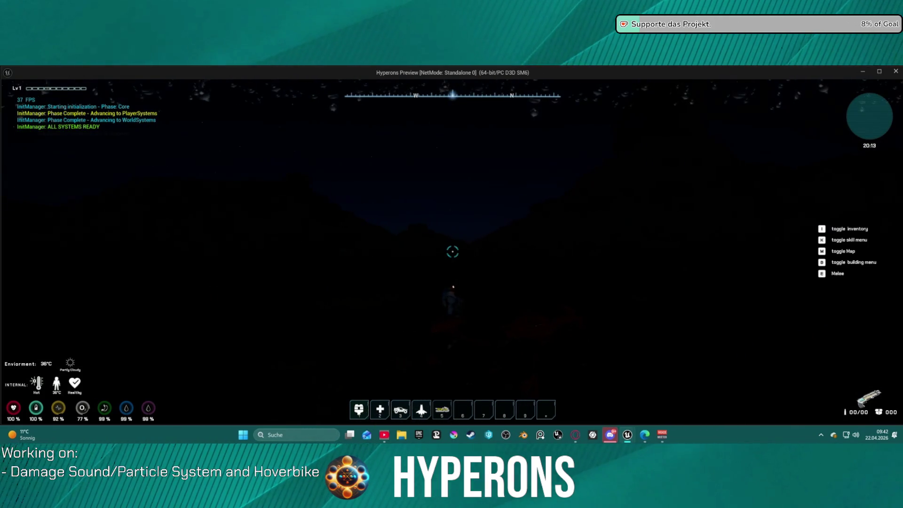
{"action": "key", "text": "f"}
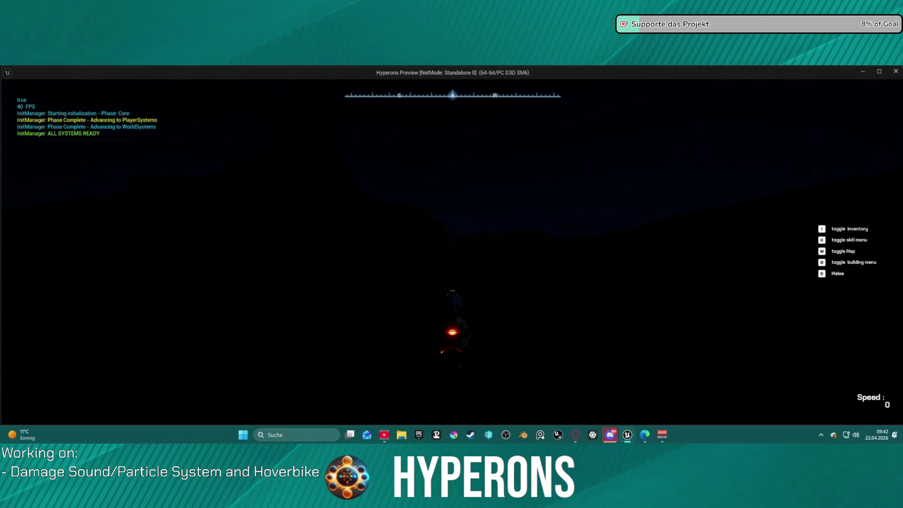
{"action": "key", "text": "alt+Tab"}
{"action": "key", "text": "Escape"}
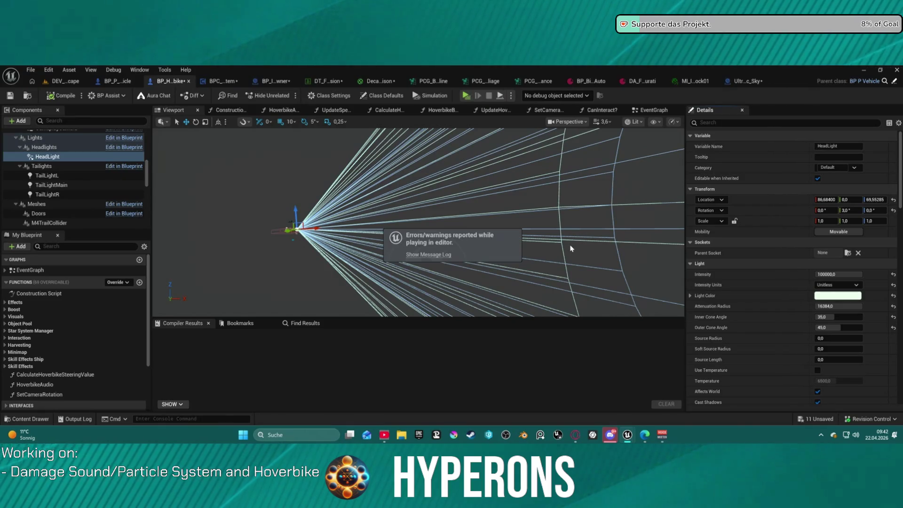
Step: Undo the HeadLight cone and radius edits, then mount the hoverbike in a new preview and close it
{"action": "key", "text": "ctrl+z"}
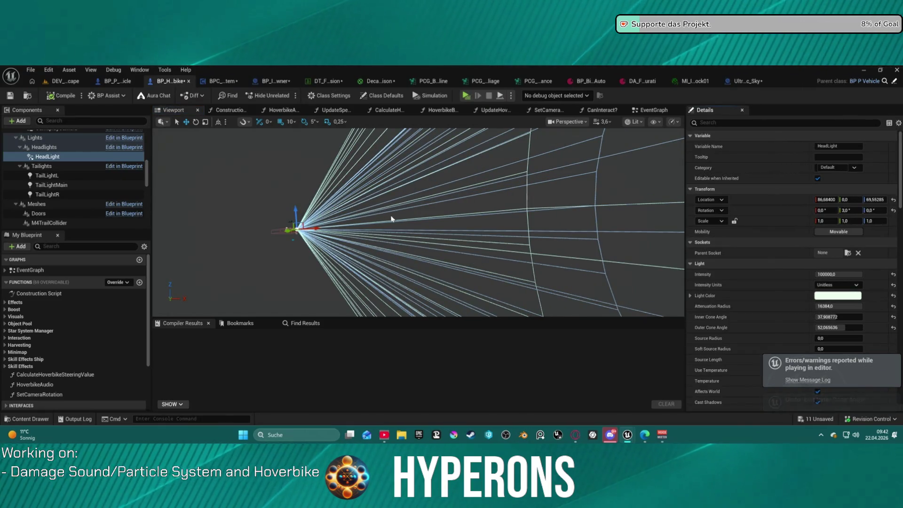
{"action": "key", "text": "ctrl+z"}
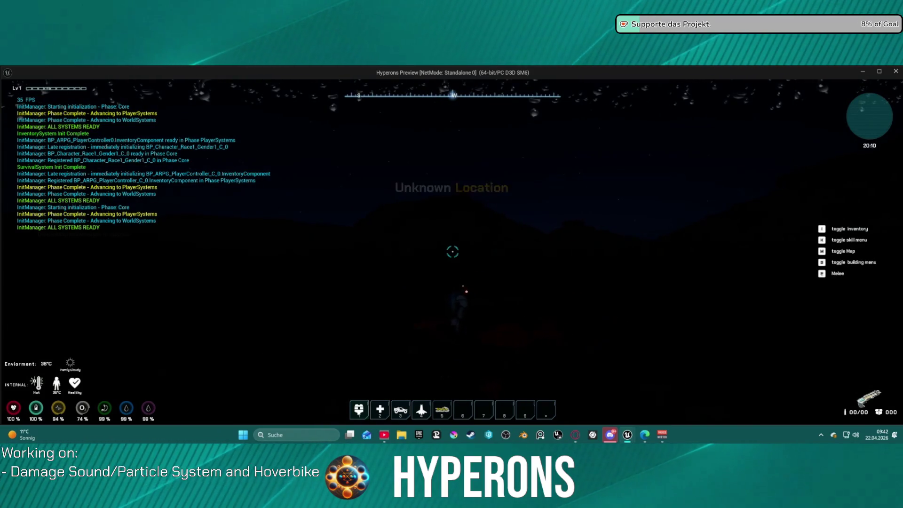
{"action": "key", "text": "f"}
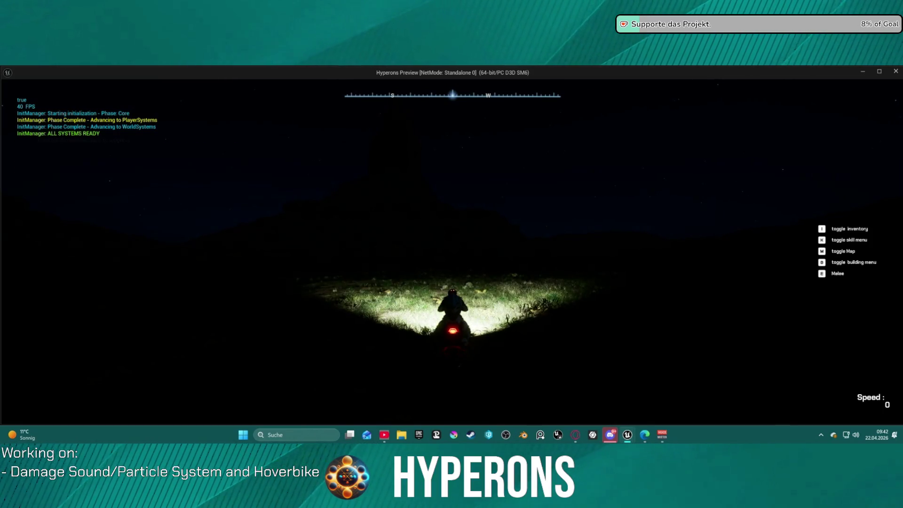
{"action": "key", "text": "Escape"}
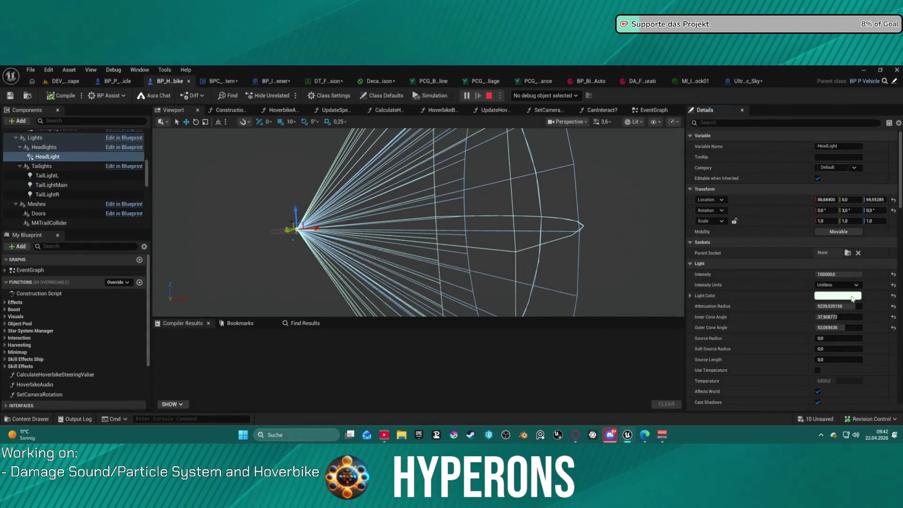
Step: Set the HeadLight's attenuation radius to 10000
{"action": "mouse_move", "coordinate": [854, 307]}
{"action": "left_mouse_down"}
{"action": "mouse_move", "coordinate": [892, 308]}
{"action": "mouse_move", "coordinate": [846, 306]}
{"action": "mouse_move", "coordinate": [866, 306]}
{"action": "mouse_move", "coordinate": [853, 308]}
{"action": "left_mouse_up"}
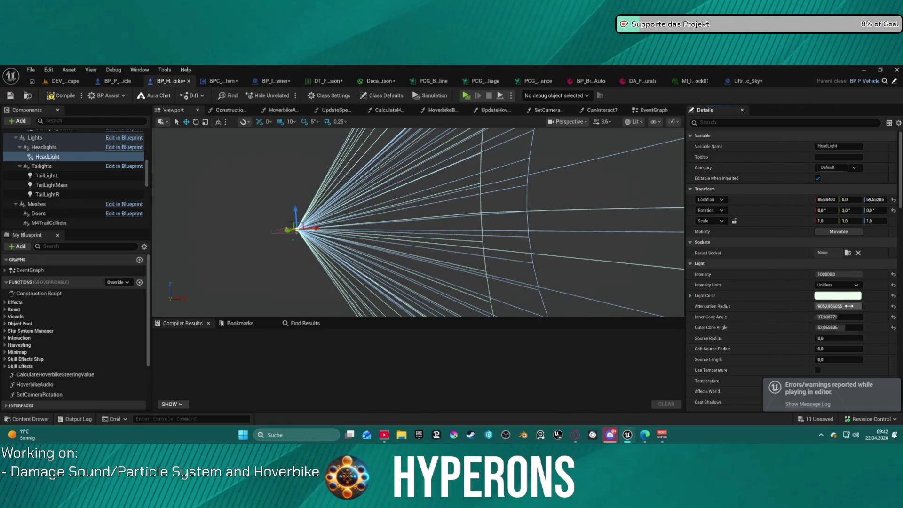
{"action": "type", "text": "10000"}
{"action": "key", "text": "Return"}
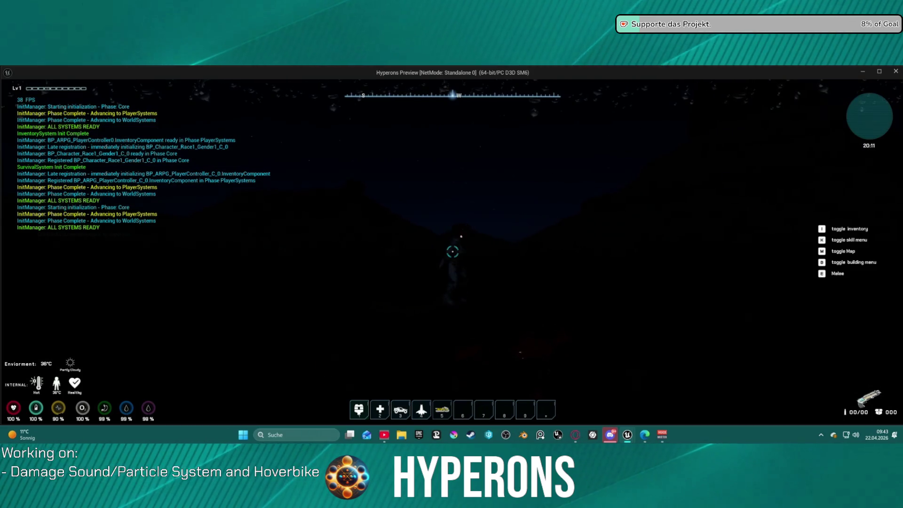
Step: Mount the hoverbike in the preview, then switch back to the editor and stop play
{"action": "key", "text": "f"}
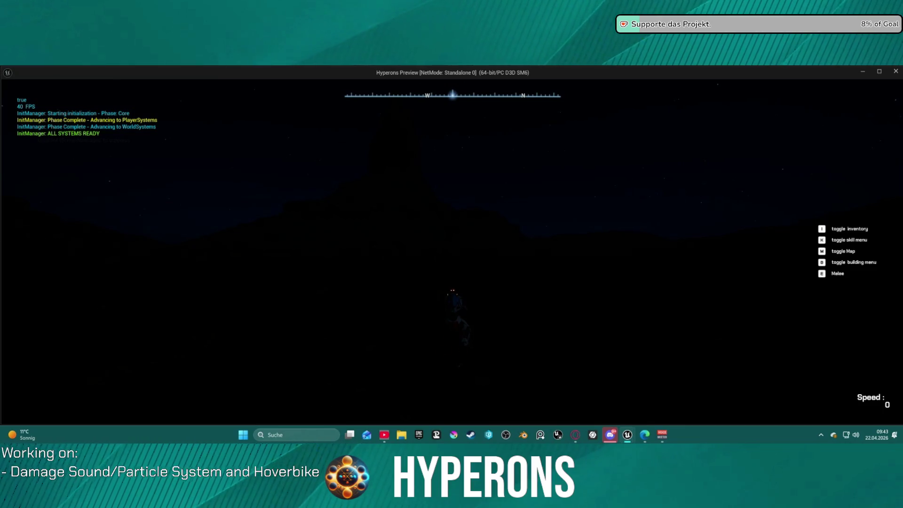
{"action": "key", "text": "alt+Tab"}
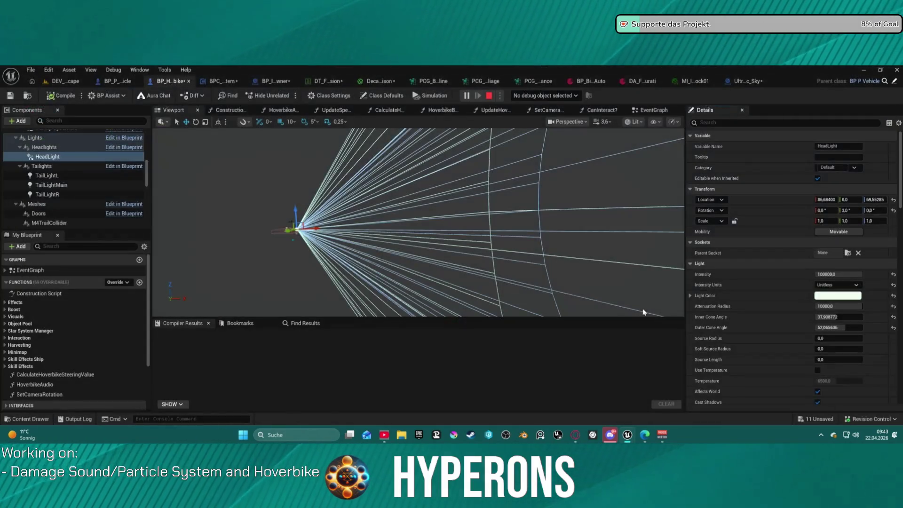
{"action": "key", "text": "Escape"}
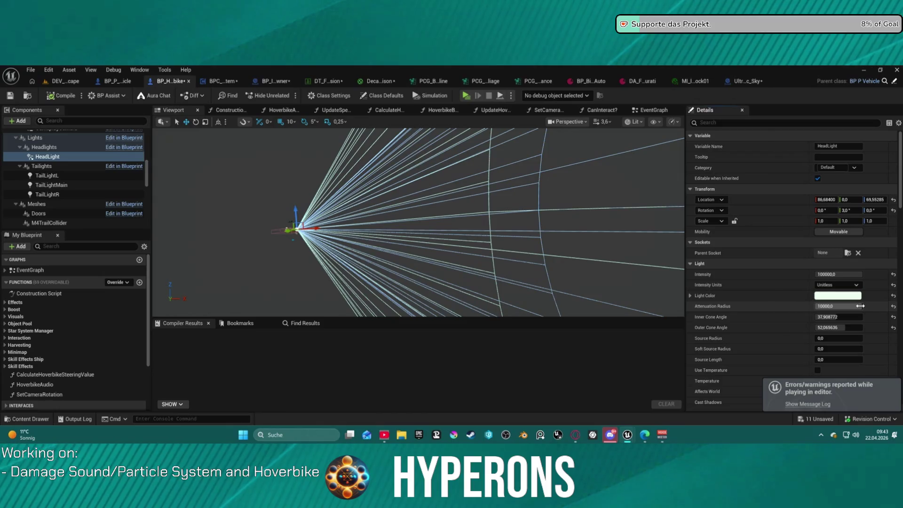
Step: Set the HeadLight to radius about 8244, outer cone 40 and inner cone 30, then summon the hoverbike
{"action": "left_click_drag", "start_coordinate": [859, 306], "coordinate": [847, 306]}
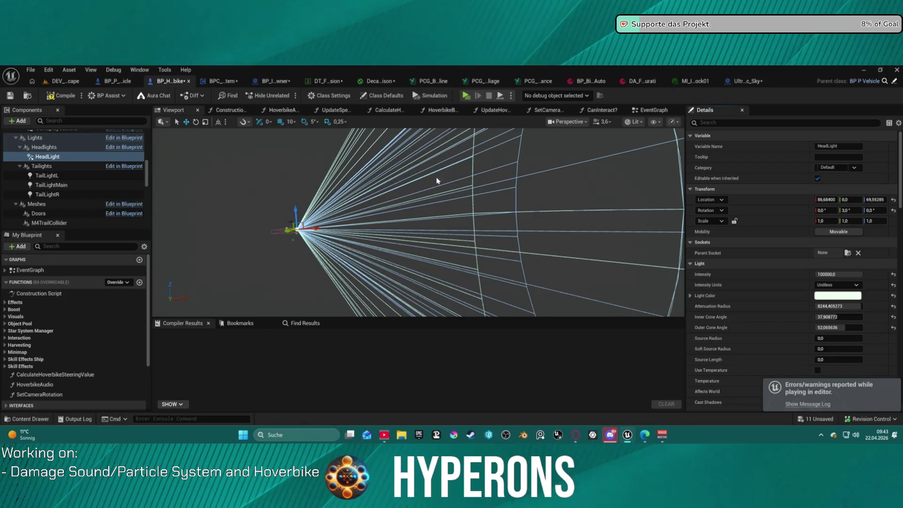
{"action": "left_click_drag", "start_coordinate": [844, 328], "coordinate": [835, 327]}
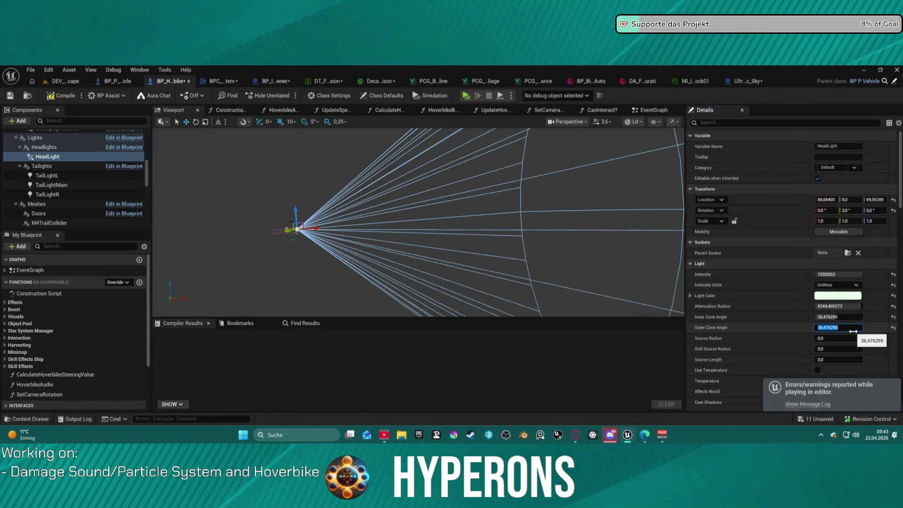
{"action": "type", "text": "40"}
{"action": "key", "text": "Return"}
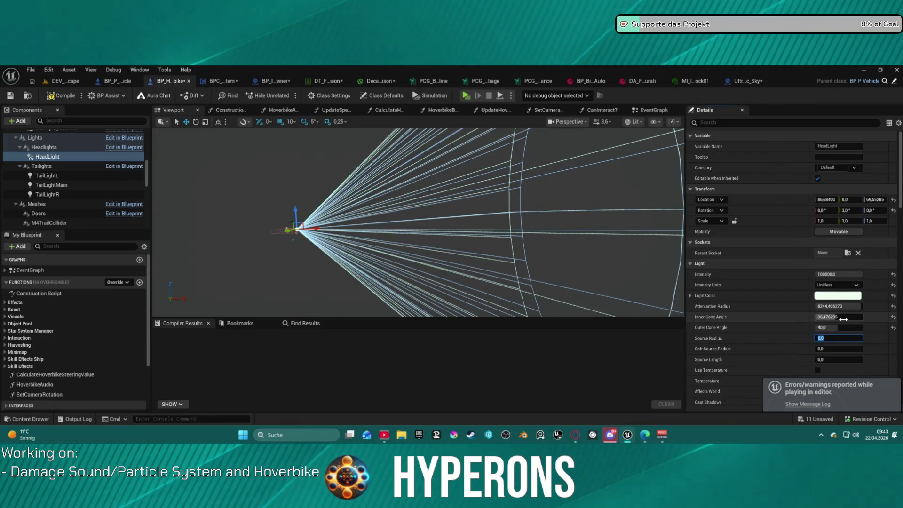
{"action": "left_click", "coordinate": [844, 318]}
{"action": "type", "text": "30"}
{"action": "key", "text": "Return"}
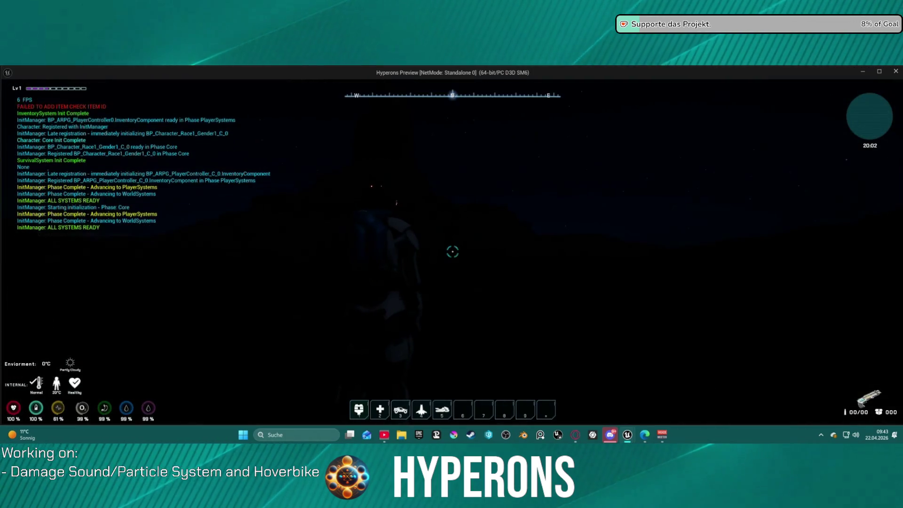
{"action": "key", "text": "5"}
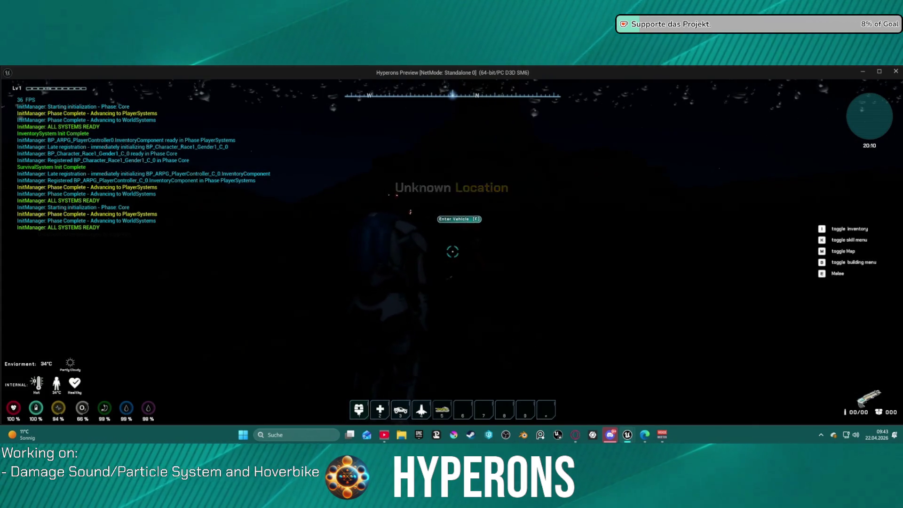
Step: Climb onto the hoverbike in the night preview, then leave the game for the editor
{"action": "key", "text": "f"}
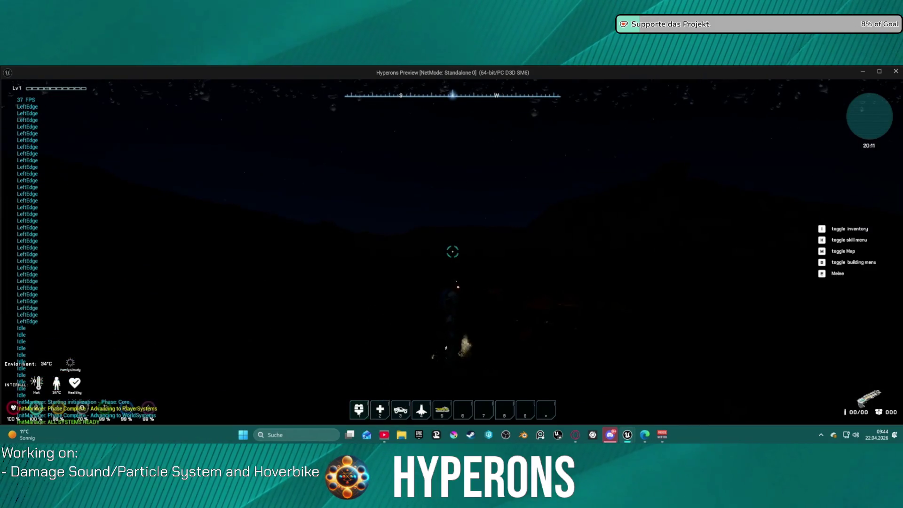
{"action": "key", "text": "f"}
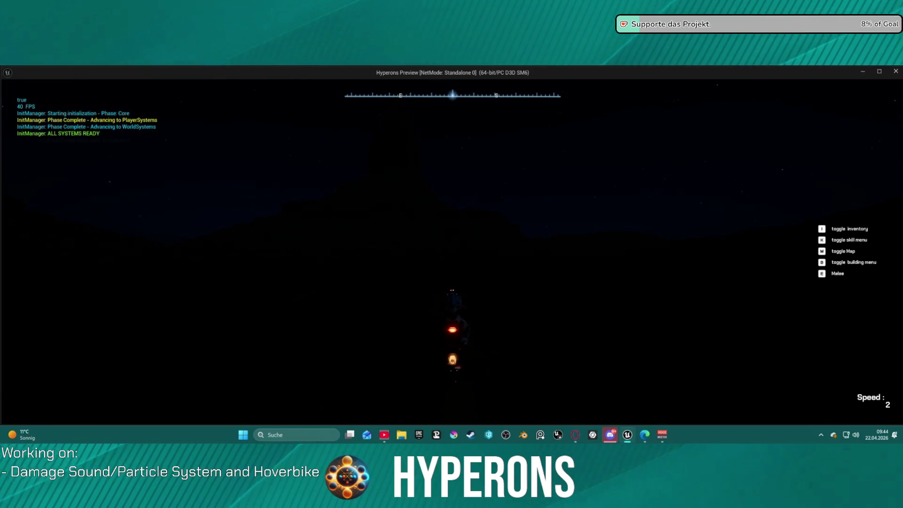
{"action": "key", "text": "Escape"}
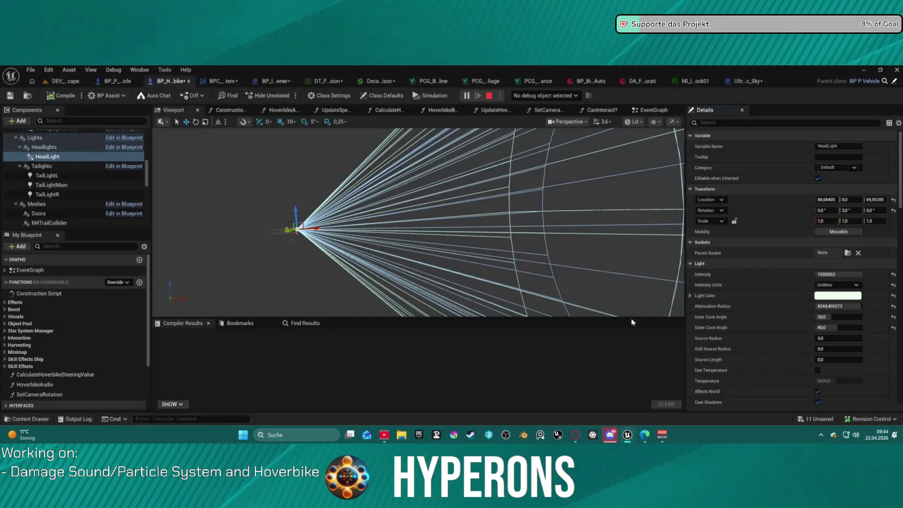
Step: Lower the headlight attenuation radius to about 4036.8, then test it in a night ride on the hoverbike
{"action": "left_click_drag", "start_coordinate": [824, 306], "coordinate": [761, 306]}
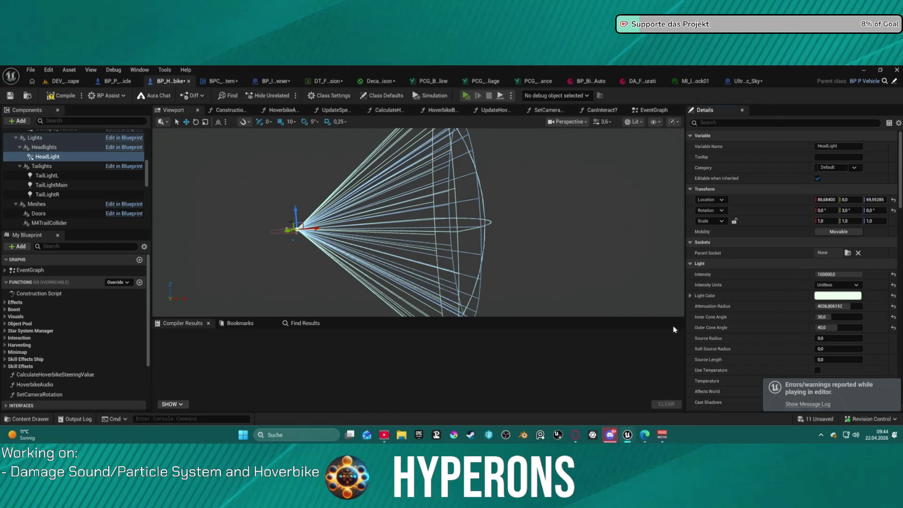
{"action": "key", "text": "alt+p"}
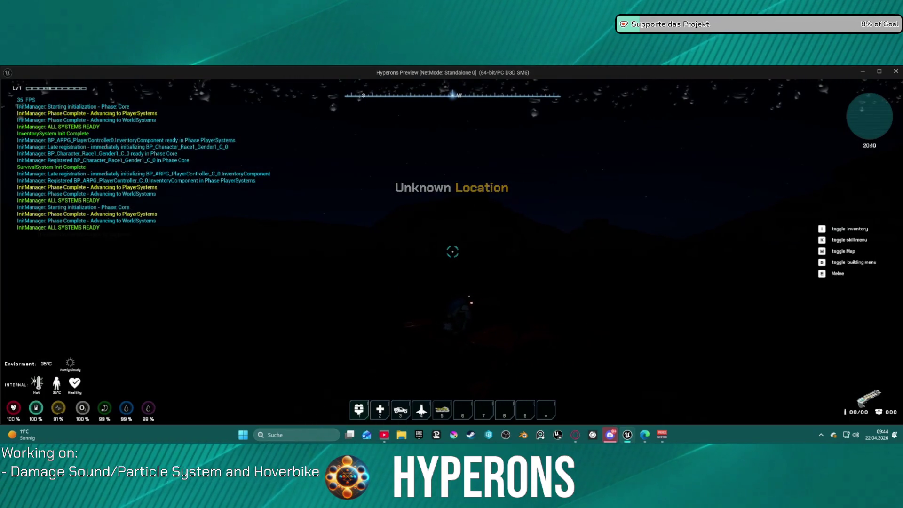
{"action": "key", "text": "f"}
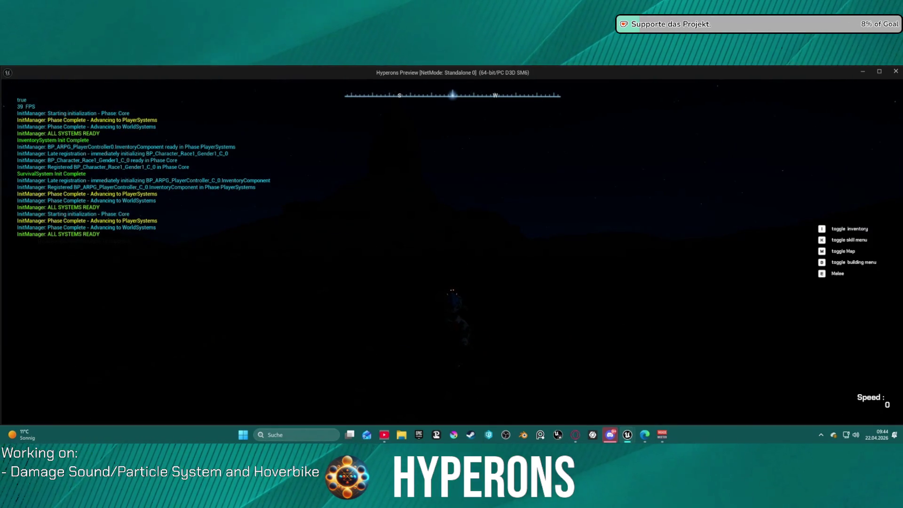
{"action": "key", "text": "Escape"}
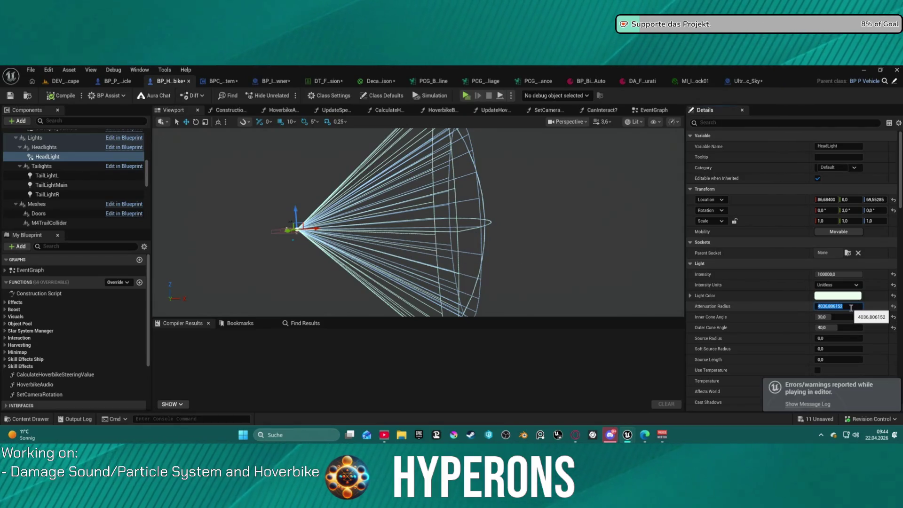
{"action": "left_click", "coordinate": [841, 327]}
Step: Adjust the HeadLight's Attenuation Radius to about 5715.8
{"action": "mouse_move", "coordinate": [851, 309]}
{"action": "left_mouse_down"}
{"action": "mouse_move", "coordinate": [870, 309]}
{"action": "mouse_move", "coordinate": [837, 310]}
{"action": "mouse_move", "coordinate": [872, 306]}
{"action": "mouse_move", "coordinate": [776, 301]}
{"action": "left_mouse_up"}
{"action": "mouse_move", "coordinate": [719, 308]}
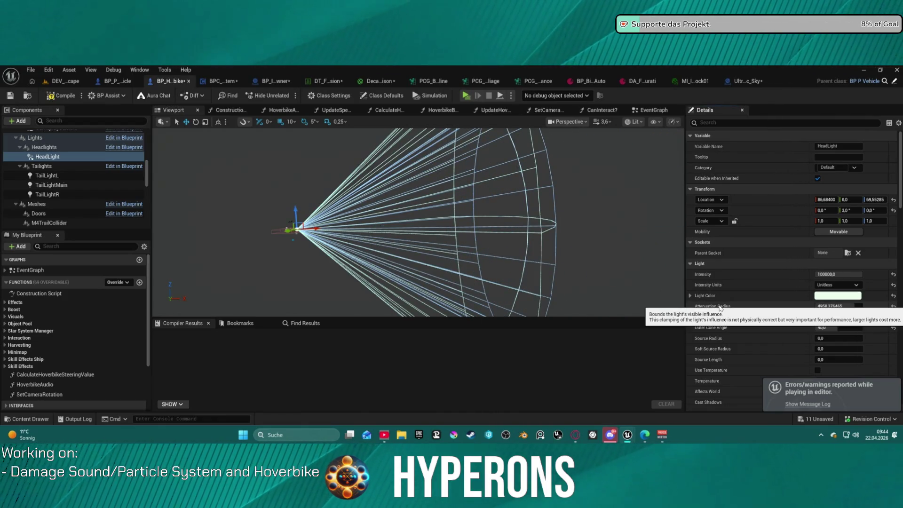
{"action": "left_click_drag", "start_coordinate": [852, 306], "coordinate": [871, 307]}
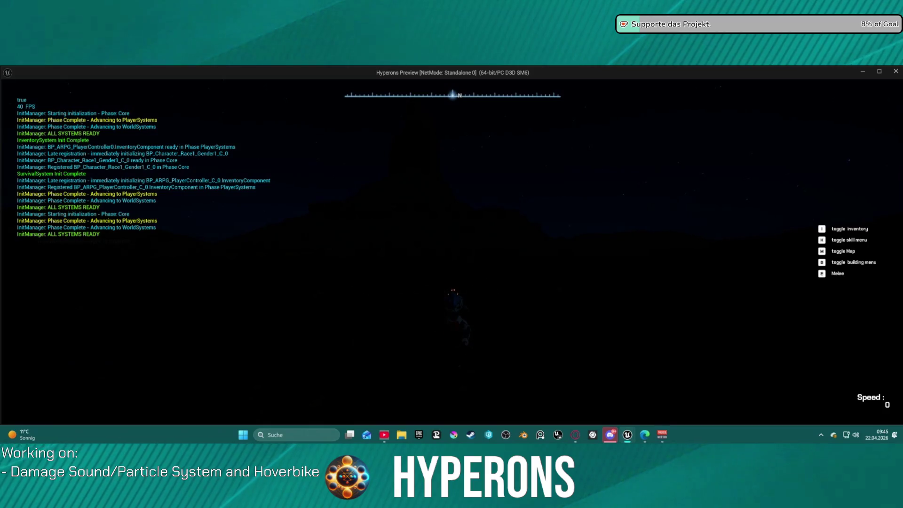
Step: Drive the hoverbike forward at night with the headlight lighting the ground, then exit the preview
{"action": "key", "text": "w"}
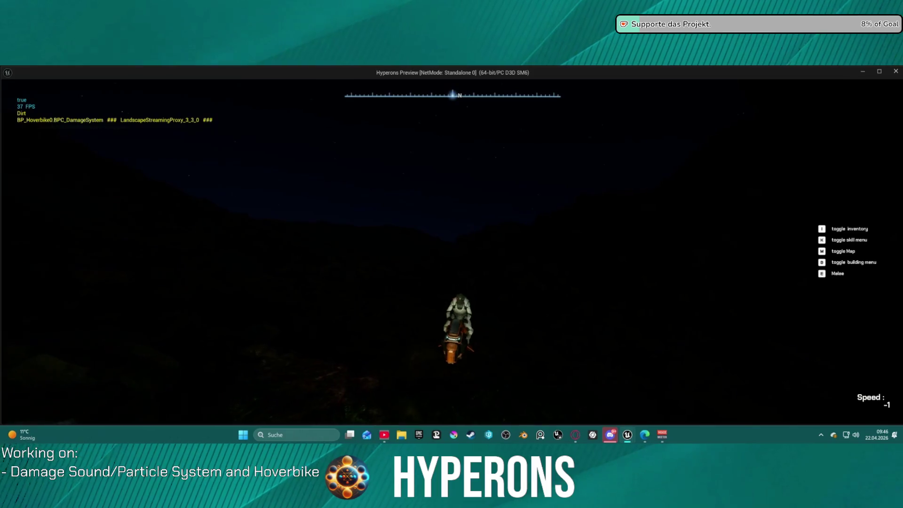
{"action": "key", "text": "Escape"}
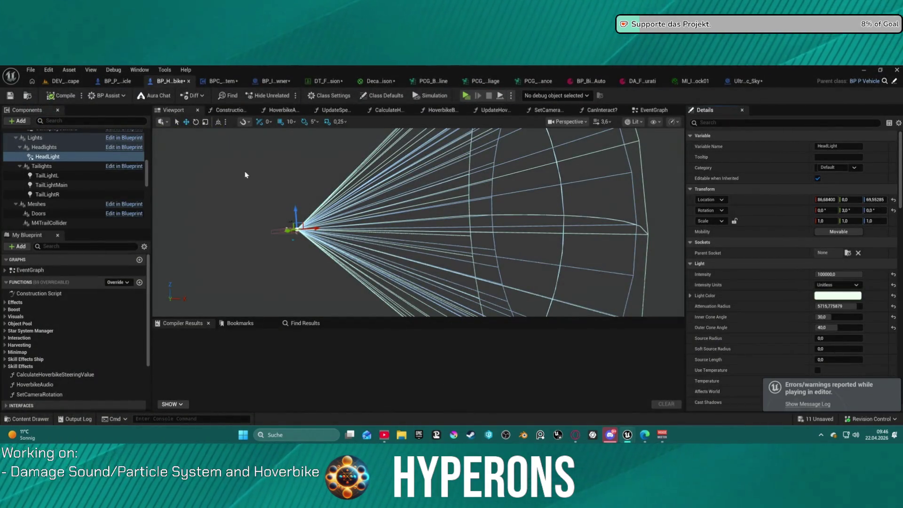
Step: Look over the Vehicle Movement Component settings, then return to the DEV_Cave_Landscape level
{"action": "scroll", "coordinate": [84, 221], "scroll_direction": "down", "scroll_amount": 10}
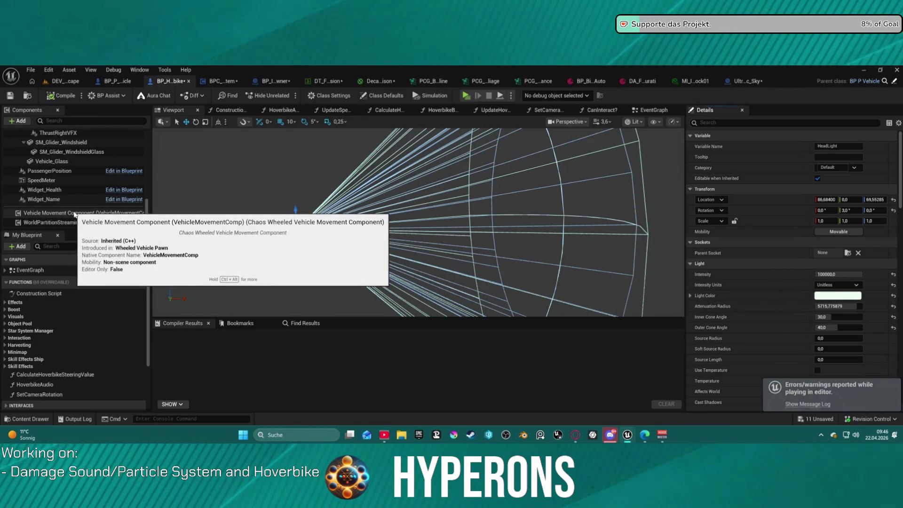
{"action": "left_click", "coordinate": [74, 214]}
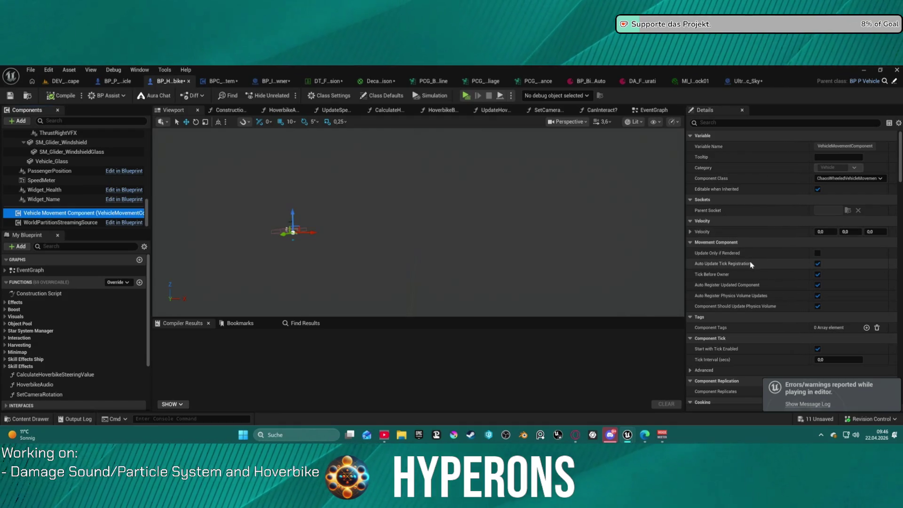
{"action": "mouse_move", "coordinate": [751, 265]}
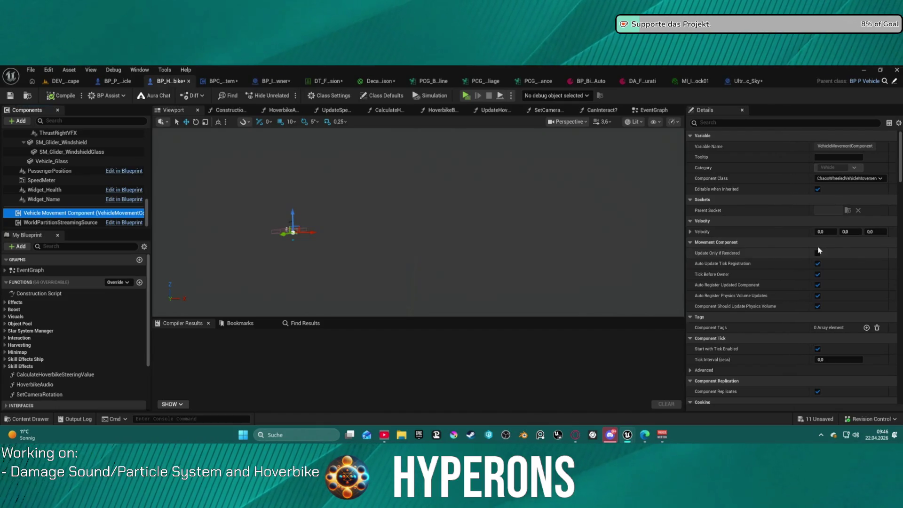
{"action": "left_click", "coordinate": [55, 82]}
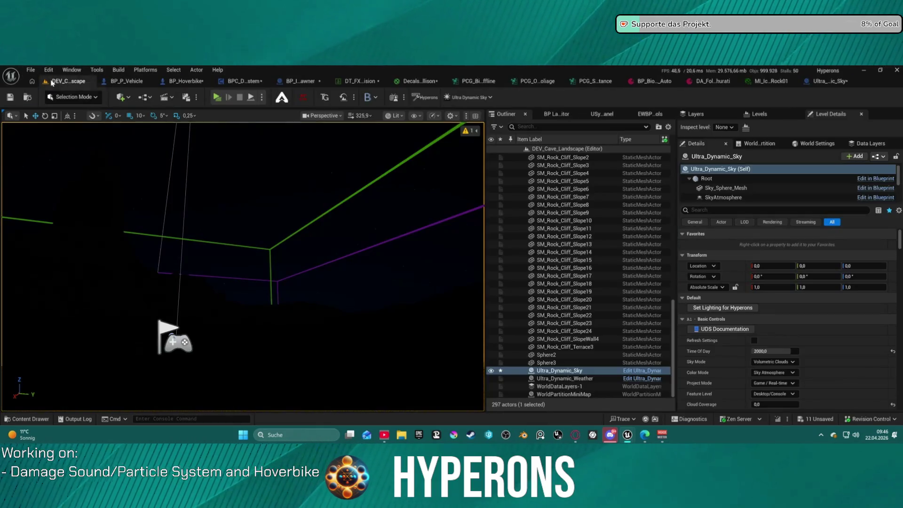
Step: Set the Ultra_Dynamic_Sky Time Of Day to about 1552 for daylight and view the peak
{"action": "left_click", "coordinate": [34, 70]}
{"action": "left_click", "coordinate": [32, 71]}
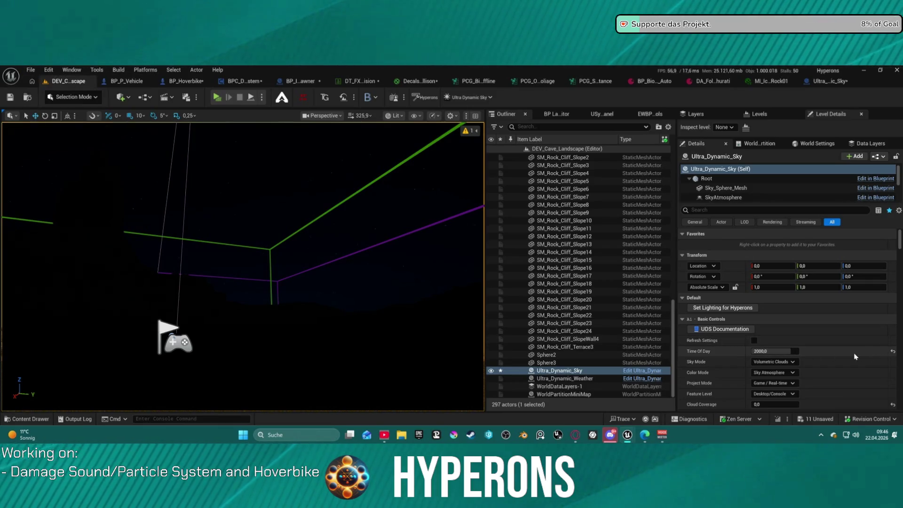
{"action": "left_click_drag", "start_coordinate": [793, 353], "coordinate": [771, 353]}
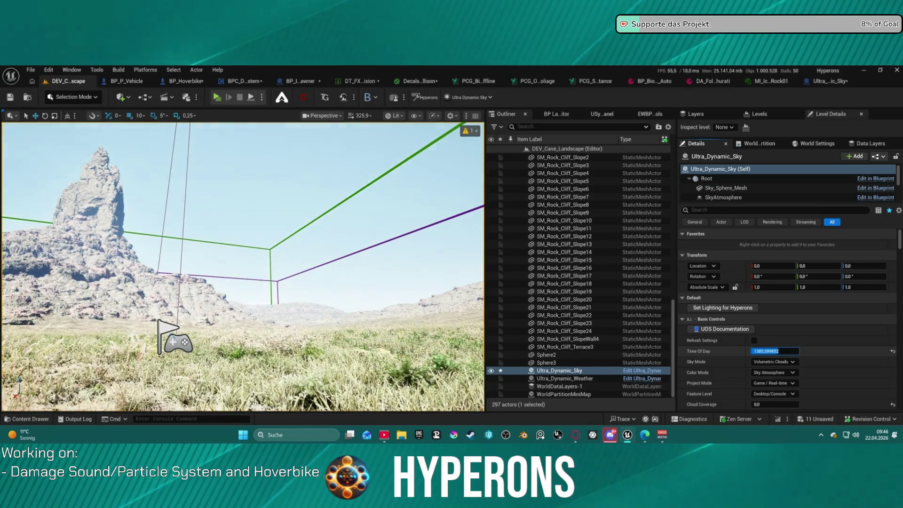
{"action": "mouse_move", "coordinate": [317, 282]}
{"action": "left_mouse_down"}
{"action": "mouse_move", "coordinate": [317, 221]}
{"action": "mouse_move", "coordinate": [316, 264]}
{"action": "mouse_move", "coordinate": [329, 253]}
{"action": "mouse_move", "coordinate": [329, 198]}
{"action": "mouse_move", "coordinate": [291, 197]}
{"action": "left_mouse_up"}
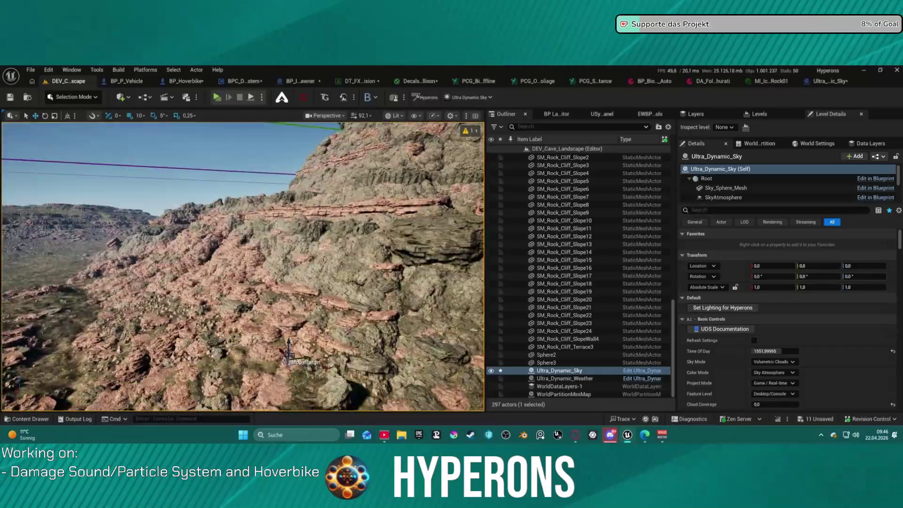
{"action": "left_click_drag", "start_coordinate": [291, 198], "coordinate": [292, 221]}
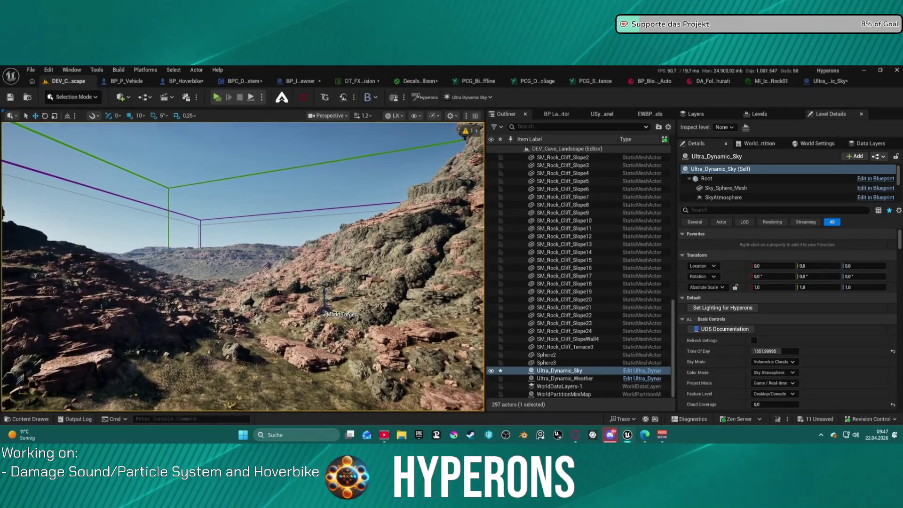
Step: Switch the editor into Landscape mode
{"action": "left_click", "coordinate": [76, 97]}
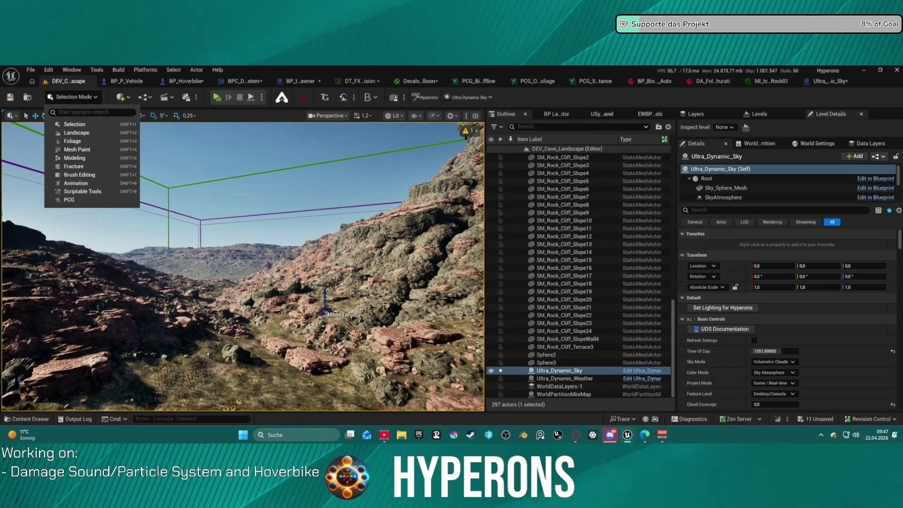
{"action": "left_click", "coordinate": [225, 260]}
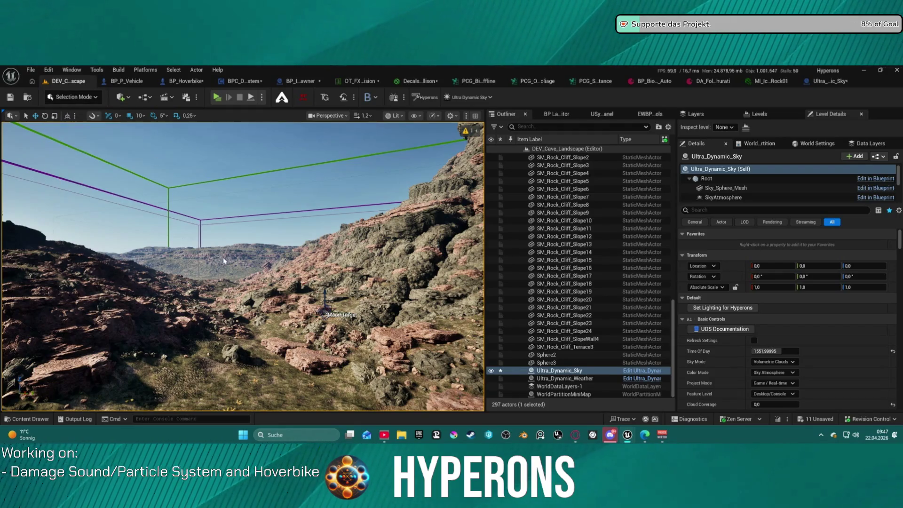
{"action": "key", "text": "shift+2"}
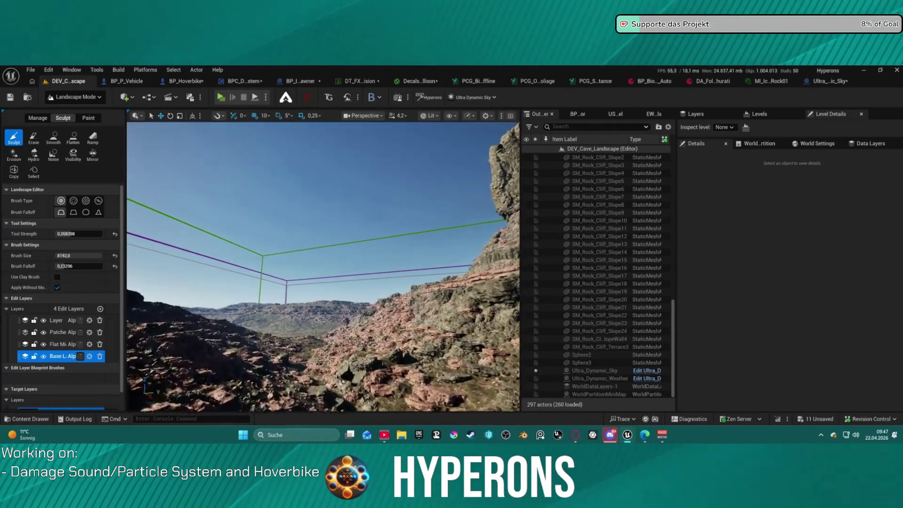
Step: Open the Landscape Paint tools, pick the Dirt layer and enlarge the brush to about 832
{"action": "scroll", "coordinate": [323, 266], "scroll_direction": "up", "scroll_amount": 5}
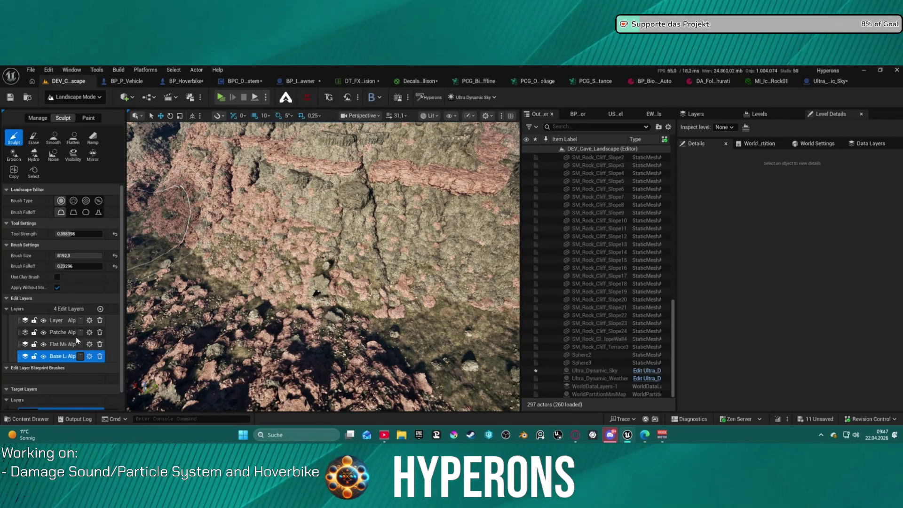
{"action": "left_click", "coordinate": [88, 118]}
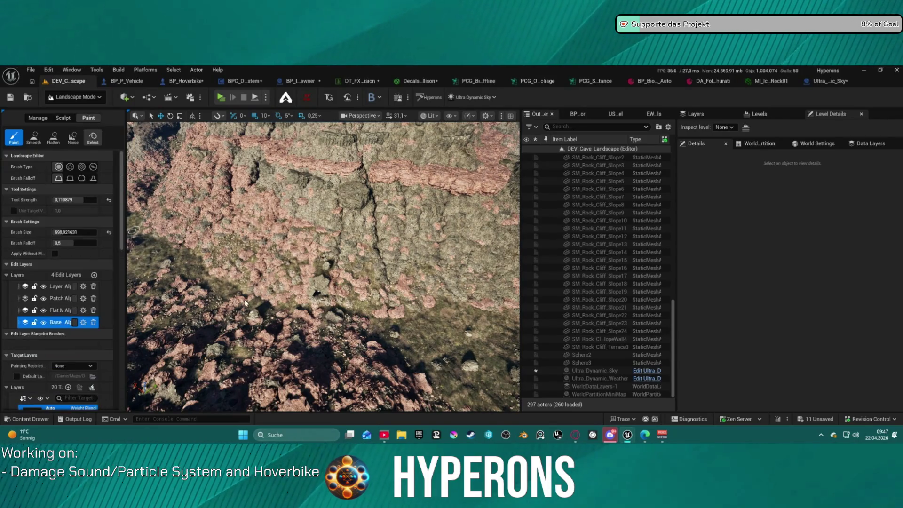
{"action": "mouse_move", "coordinate": [133, 231]}
{"action": "left_mouse_down"}
{"action": "mouse_move", "coordinate": [396, 175]}
{"action": "mouse_move", "coordinate": [197, 188]}
{"action": "left_mouse_up"}
{"action": "scroll", "coordinate": [43, 273], "scroll_direction": "down", "scroll_amount": 10}
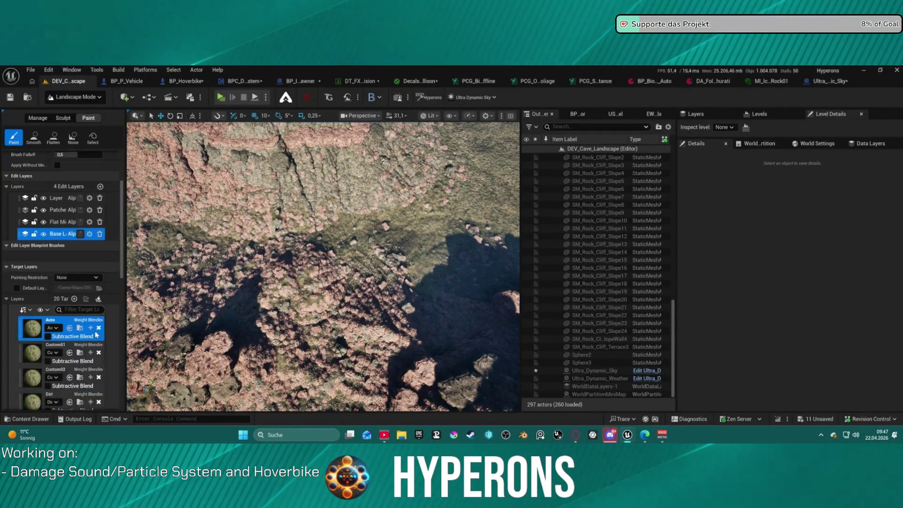
{"action": "left_click", "coordinate": [37, 278]}
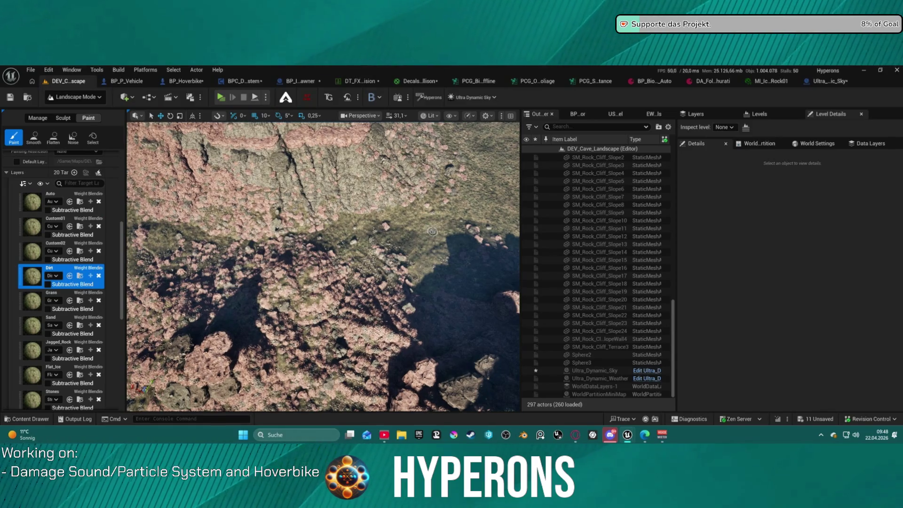
{"action": "scroll", "coordinate": [92, 205], "scroll_direction": "up", "scroll_amount": 5}
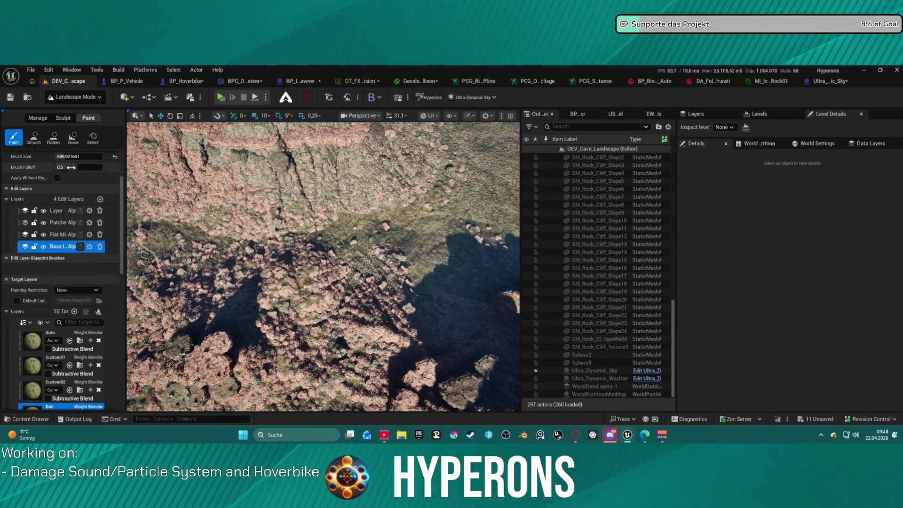
{"action": "scroll", "coordinate": [63, 188], "scroll_direction": "up", "scroll_amount": 2}
{"action": "mouse_move", "coordinate": [66, 194]}
{"action": "left_mouse_down"}
{"action": "mouse_move", "coordinate": [82, 194]}
{"action": "mouse_move", "coordinate": [69, 181]}
{"action": "left_mouse_up"}
Step: Paint Dirt over the slope and upper-left terrain, then expand the Landscape's streaming proxies
{"action": "left_click_drag", "start_coordinate": [434, 219], "coordinate": [200, 244]}
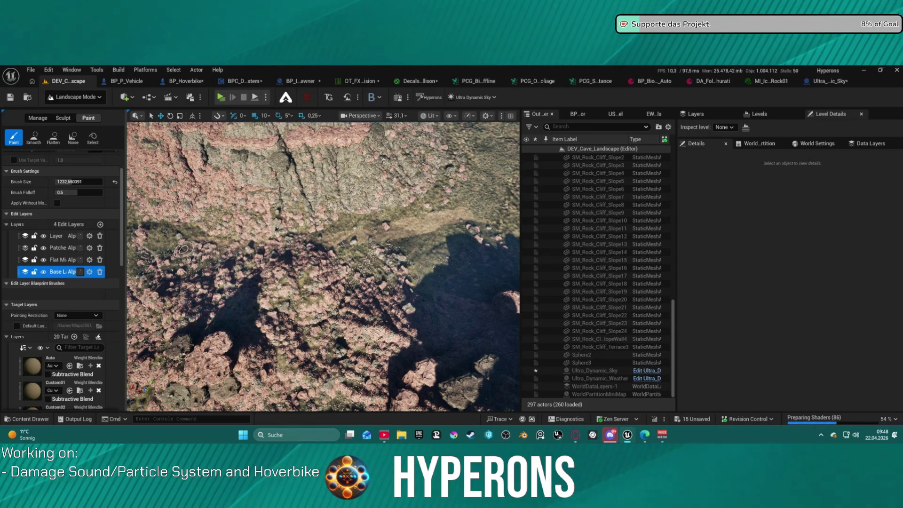
{"action": "mouse_move", "coordinate": [141, 254]}
{"action": "left_mouse_down"}
{"action": "mouse_move", "coordinate": [323, 272]}
{"action": "mouse_move", "coordinate": [297, 251]}
{"action": "left_mouse_up"}
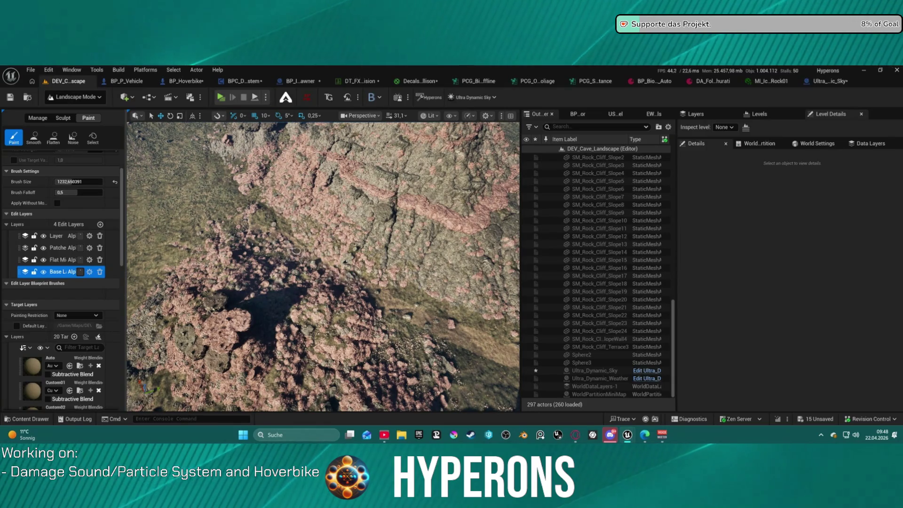
{"action": "left_click_drag", "start_coordinate": [217, 215], "coordinate": [221, 222]}
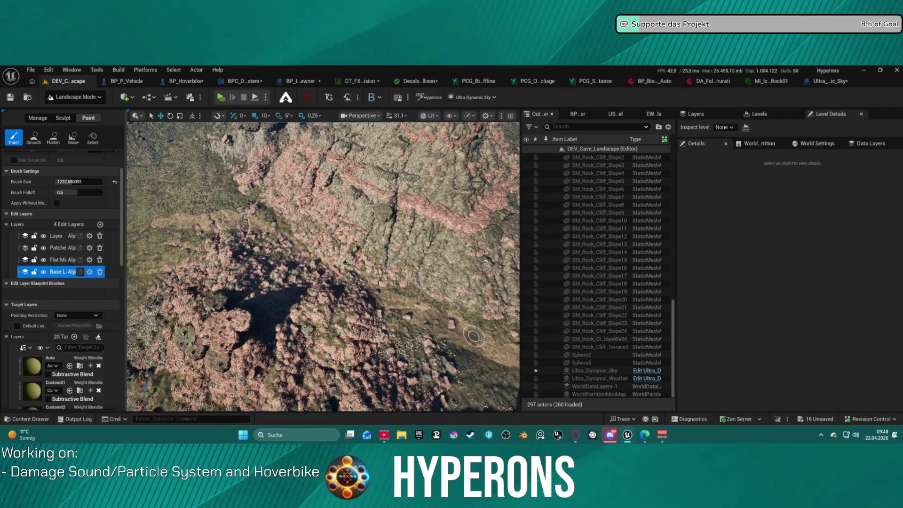
{"action": "right_click", "coordinate": [419, 310]}
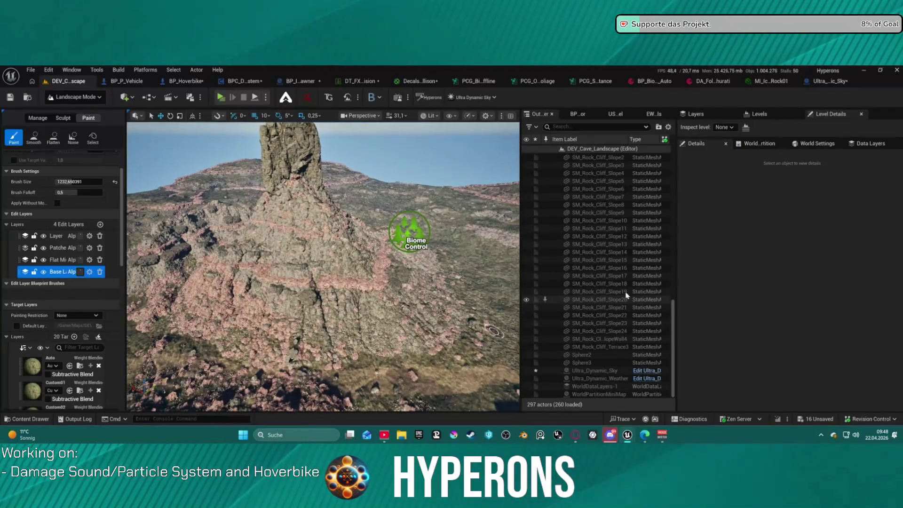
{"action": "scroll", "coordinate": [584, 228], "scroll_direction": "up", "scroll_amount": 15}
{"action": "left_click", "coordinate": [560, 220]}
{"action": "left_click", "coordinate": [75, 97]}
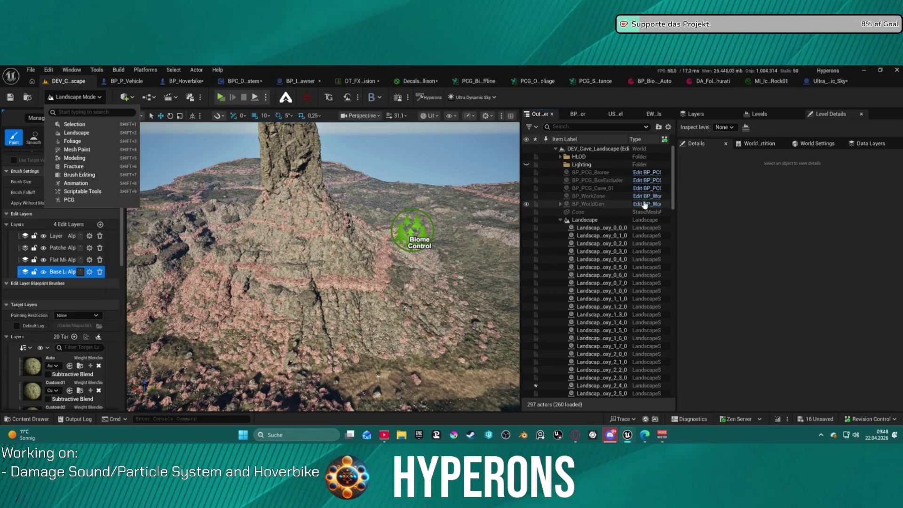
Step: Select BP_PCG_Biome and clear its generated content, regenerating once before clearing again
{"action": "mouse_move", "coordinate": [324, 263]}
{"action": "left_mouse_down"}
{"action": "mouse_move", "coordinate": [324, 207]}
{"action": "mouse_move", "coordinate": [302, 322]}
{"action": "left_mouse_up"}
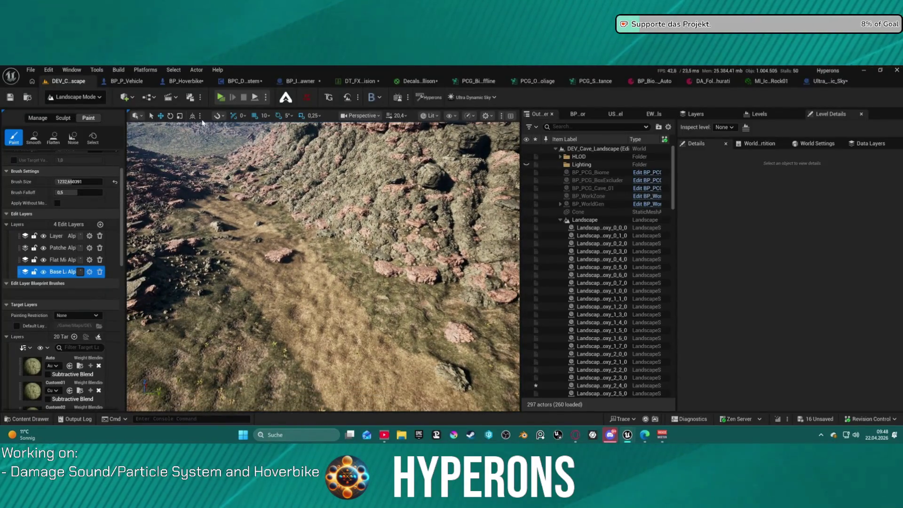
{"action": "double_click", "coordinate": [590, 172]}
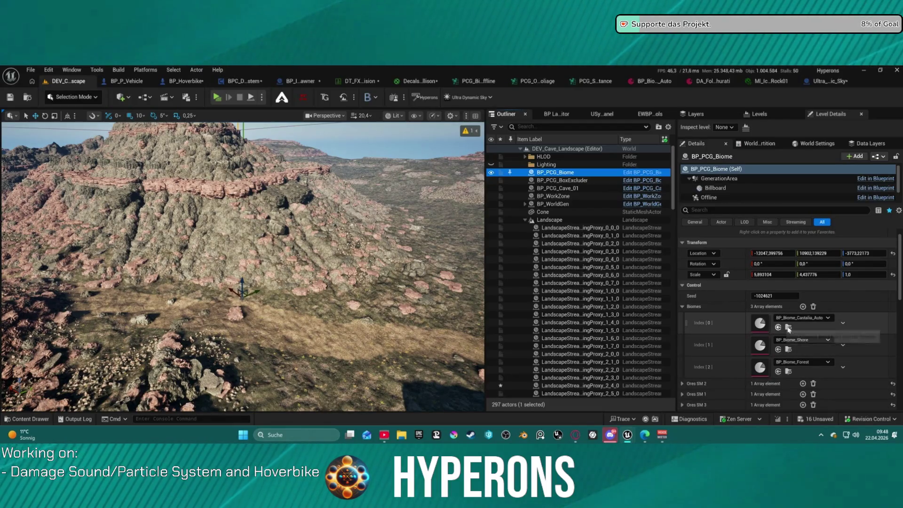
{"action": "scroll", "coordinate": [769, 325], "scroll_direction": "down", "scroll_amount": 3}
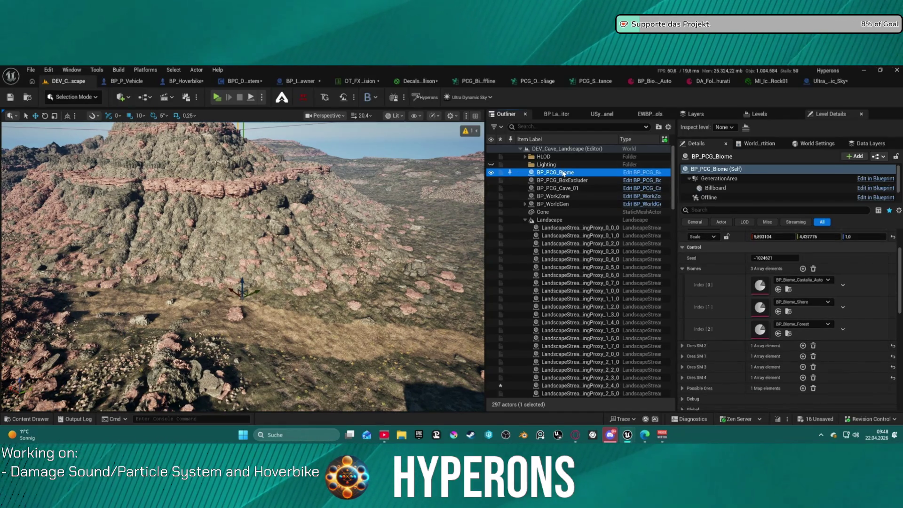
{"action": "scroll", "coordinate": [736, 329], "scroll_direction": "down", "scroll_amount": 5}
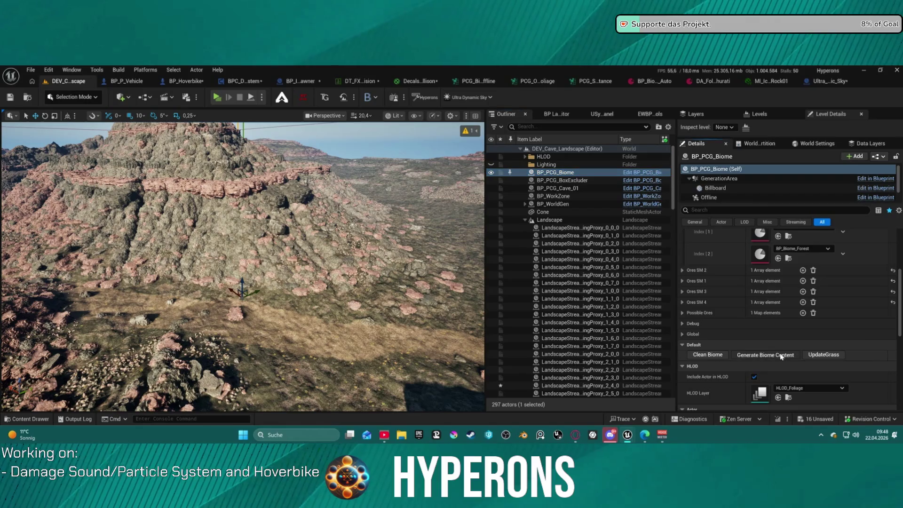
{"action": "left_click", "coordinate": [715, 357]}
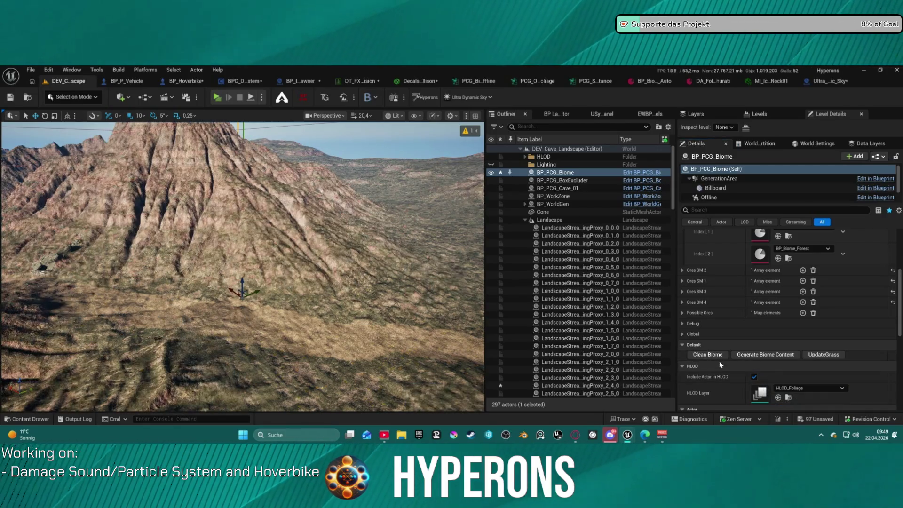
{"action": "left_click", "coordinate": [772, 357]}
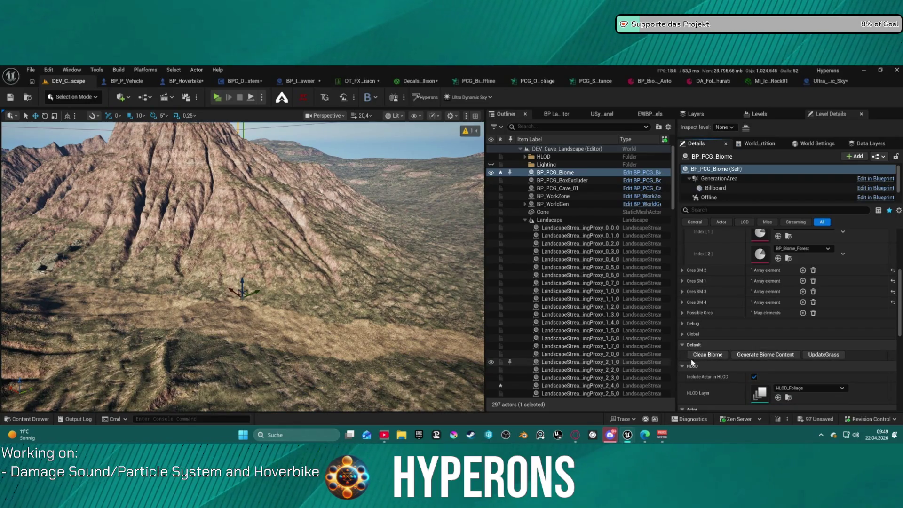
{"action": "left_click", "coordinate": [705, 356]}
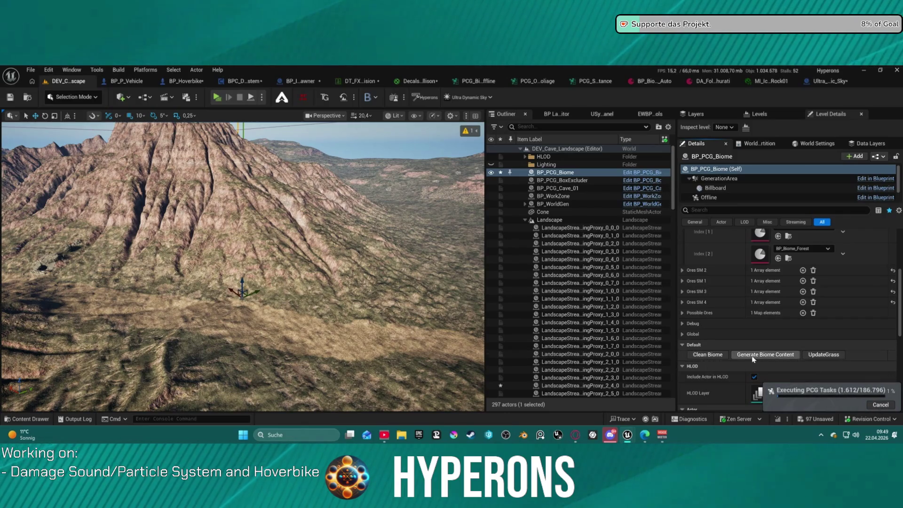
Step: Frame BP_PCG_Biome and fly down into the valley while the PCG tasks run
{"action": "key", "text": "f"}
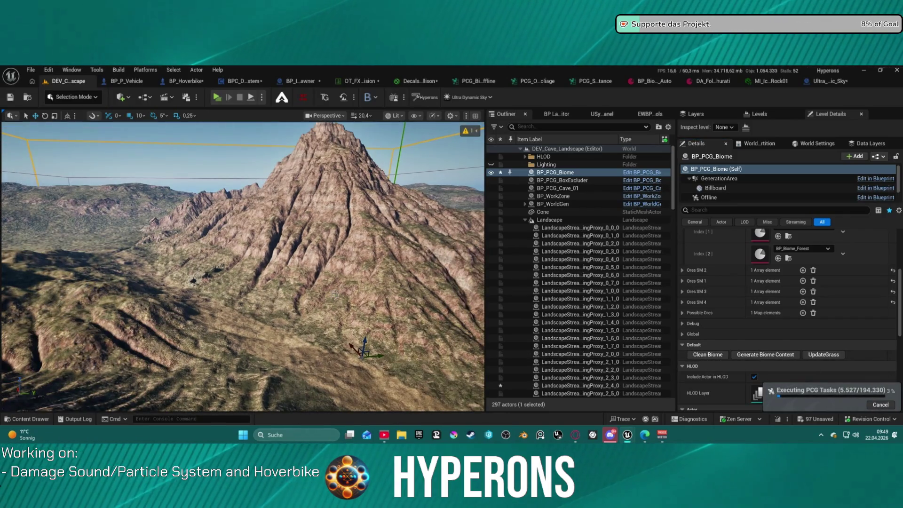
{"action": "mouse_move", "coordinate": [335, 294]}
{"action": "left_mouse_down"}
{"action": "mouse_move", "coordinate": [306, 298]}
{"action": "mouse_move", "coordinate": [282, 287]}
{"action": "mouse_move", "coordinate": [356, 272]}
{"action": "left_mouse_up"}
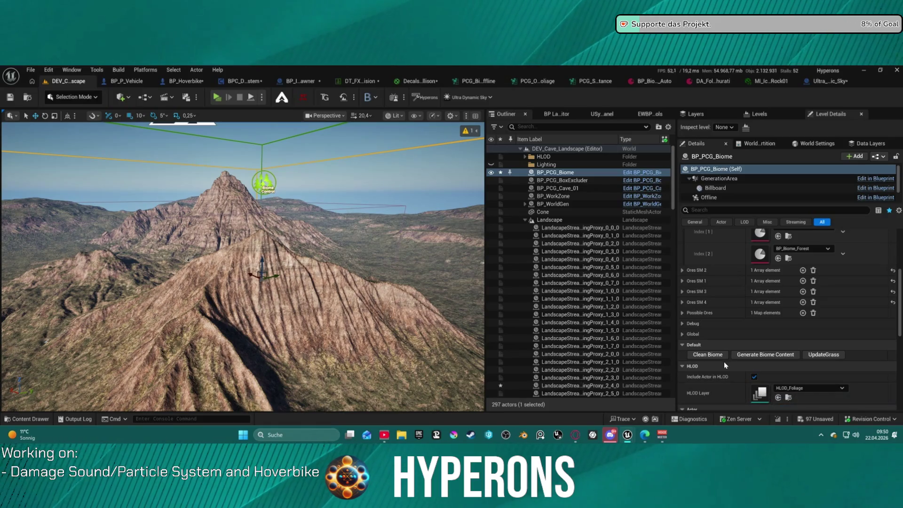
{"action": "left_click", "coordinate": [757, 358]}
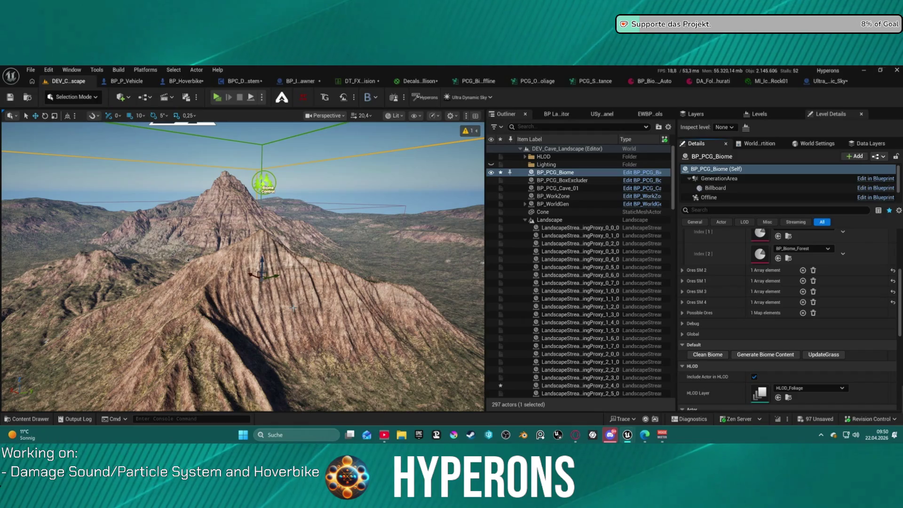
{"action": "mouse_move", "coordinate": [336, 293]}
{"action": "left_mouse_down"}
{"action": "mouse_move", "coordinate": [362, 249]}
{"action": "mouse_move", "coordinate": [379, 244]}
{"action": "mouse_move", "coordinate": [347, 245]}
{"action": "left_mouse_up"}
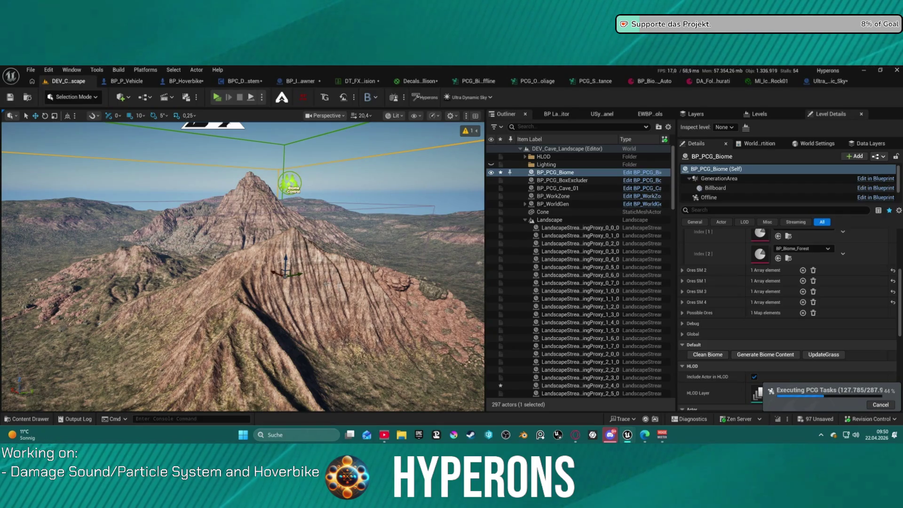
{"action": "key", "text": "w"}
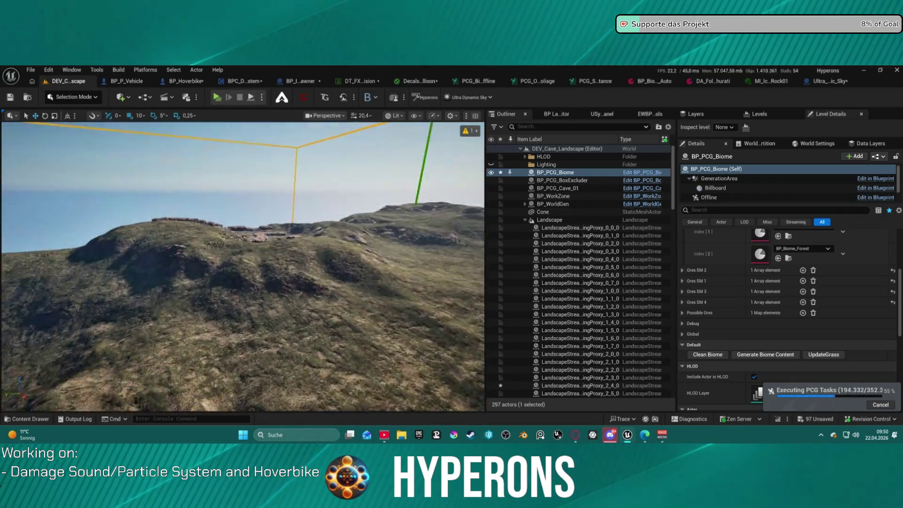
{"action": "key", "text": "s"}
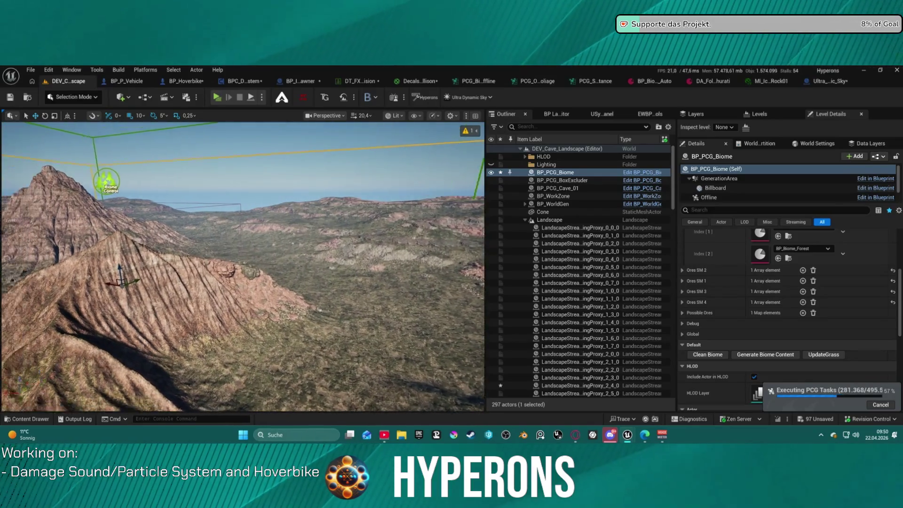
{"action": "key", "text": "d"}
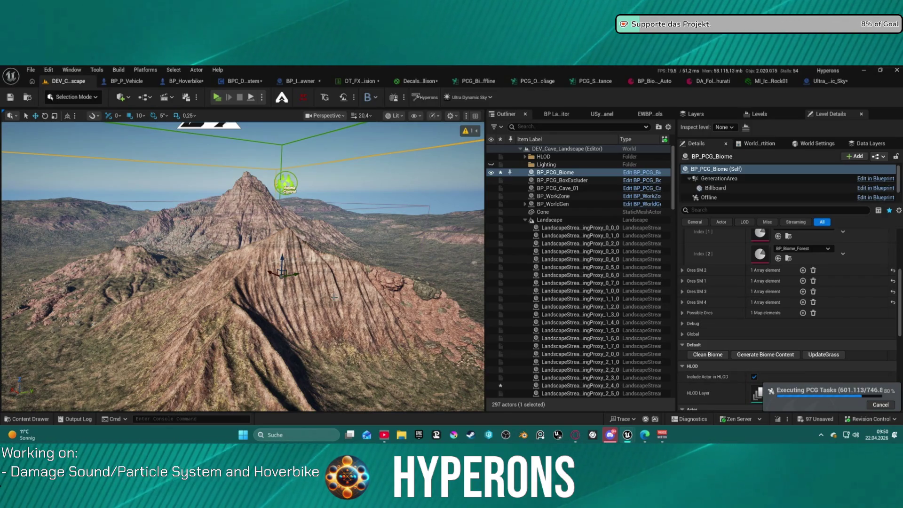
{"action": "key", "text": "a"}
{"action": "key", "text": "w"}
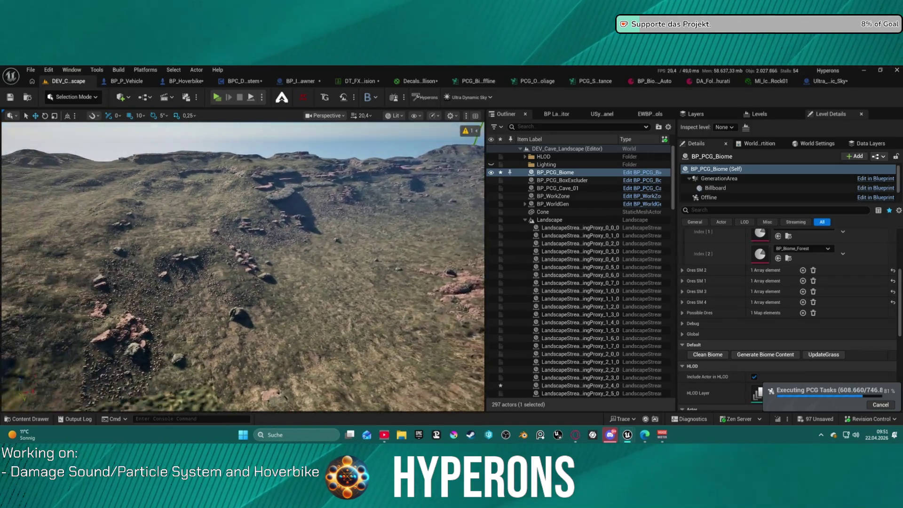
{"action": "key", "text": "a"}
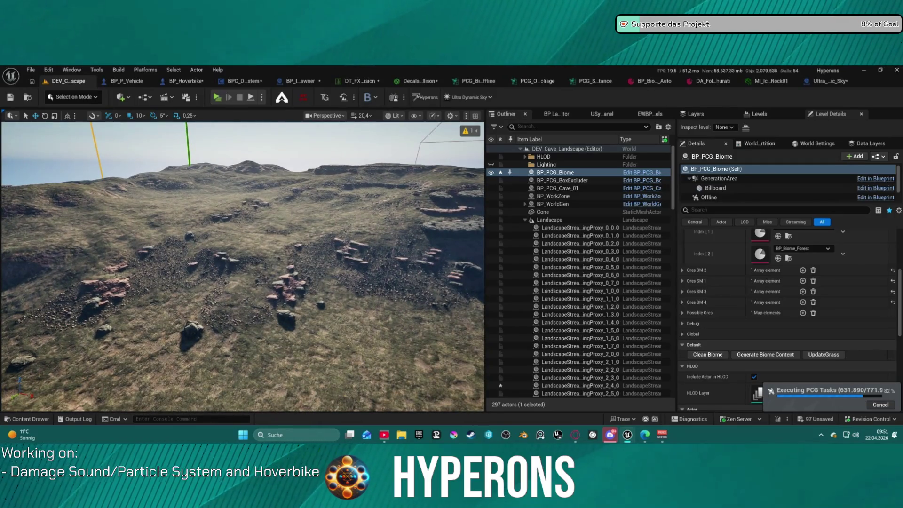
{"action": "key", "text": "s"}
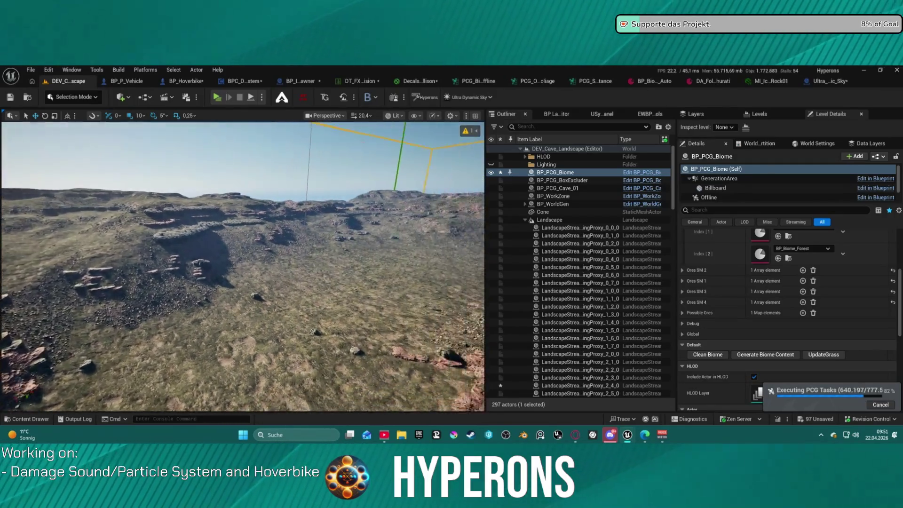
{"action": "key", "text": "w"}
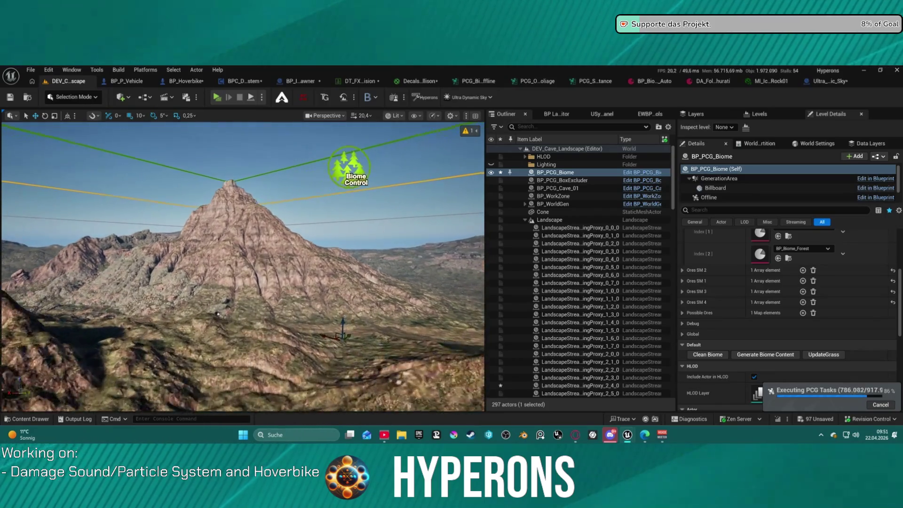
{"action": "key", "text": "d"}
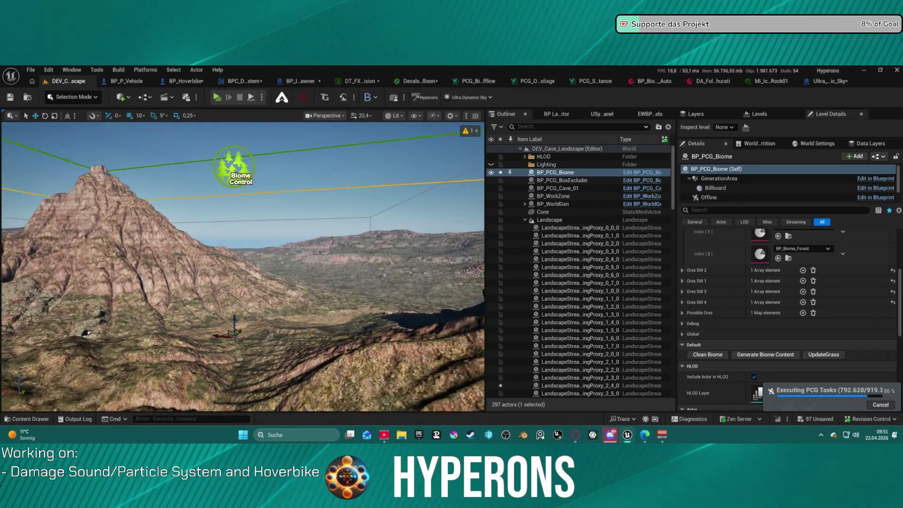
{"action": "key", "text": "a"}
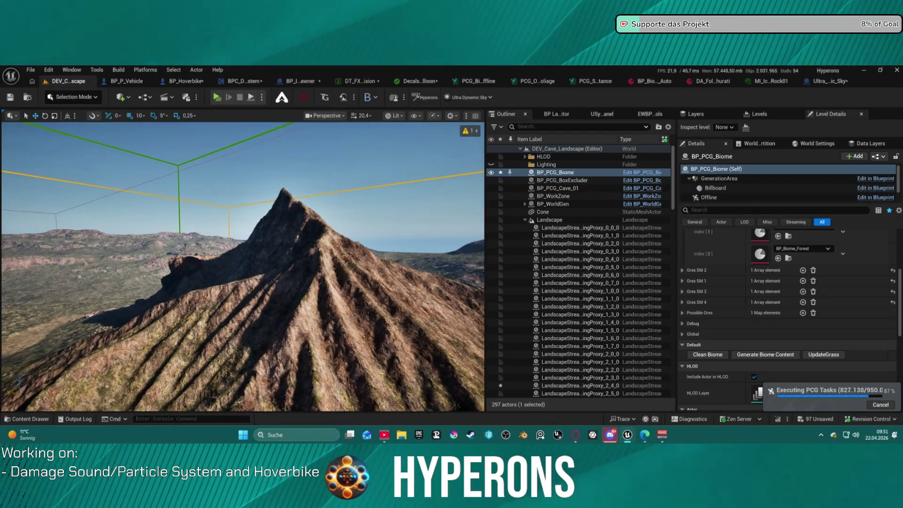
{"action": "key", "text": "s"}
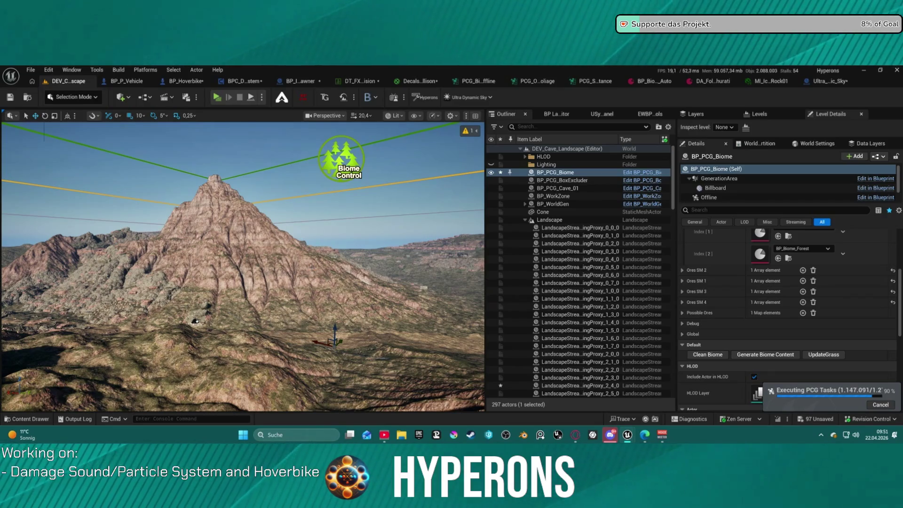
{"action": "scroll", "coordinate": [767, 345], "scroll_direction": "up", "scroll_amount": 5}
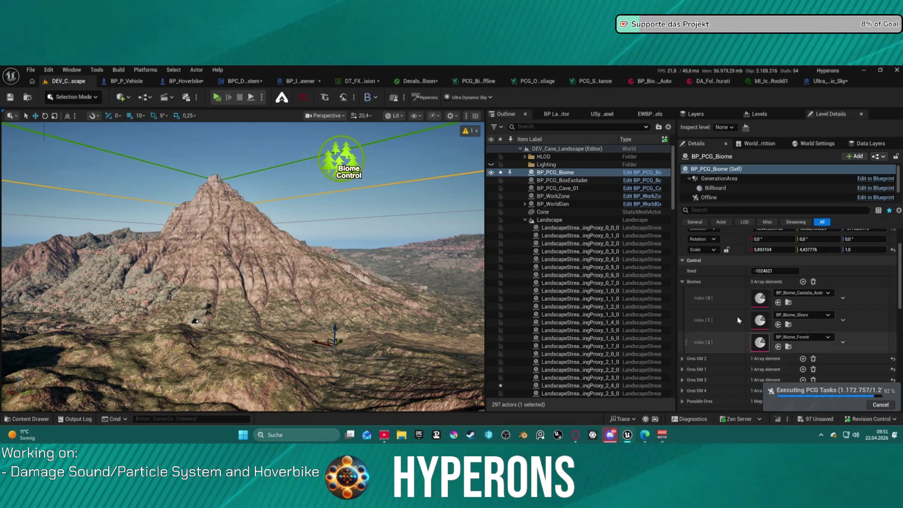
Step: Fly around the mountain peak and across the rocky landscape to check the generated rocks
{"action": "left_click_drag", "start_coordinate": [282, 282], "coordinate": [329, 211]}
{"action": "left_click_drag", "start_coordinate": [243, 266], "coordinate": [282, 258]}
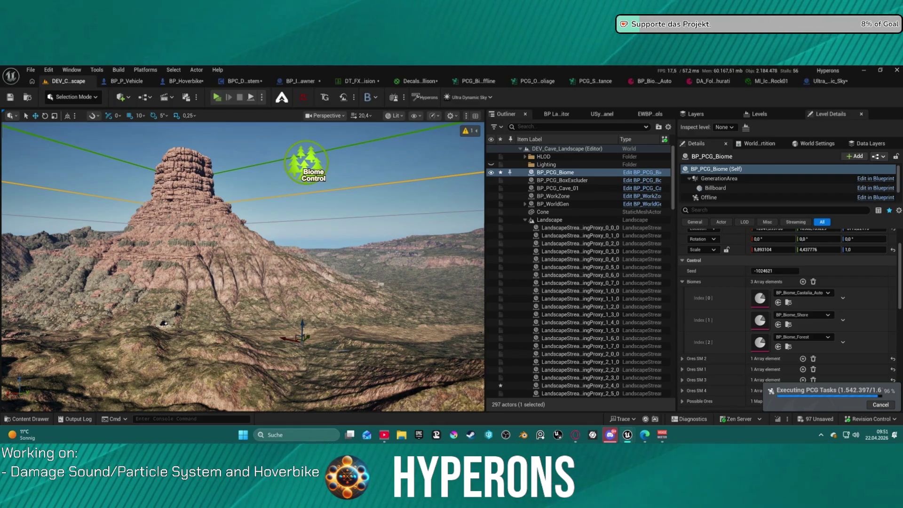
{"action": "mouse_move", "coordinate": [282, 258]}
{"action": "left_mouse_down"}
{"action": "mouse_move", "coordinate": [261, 257]}
{"action": "mouse_move", "coordinate": [277, 258]}
{"action": "left_mouse_up"}
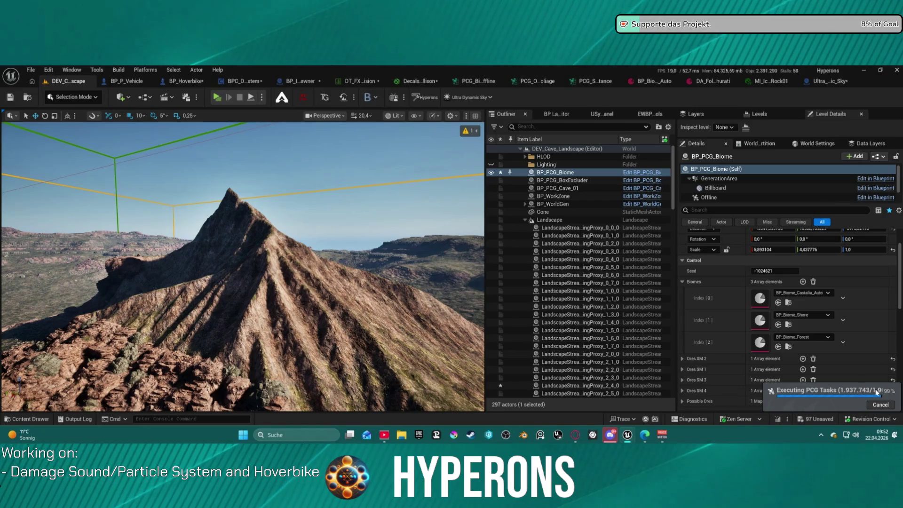
{"action": "key", "text": "f"}
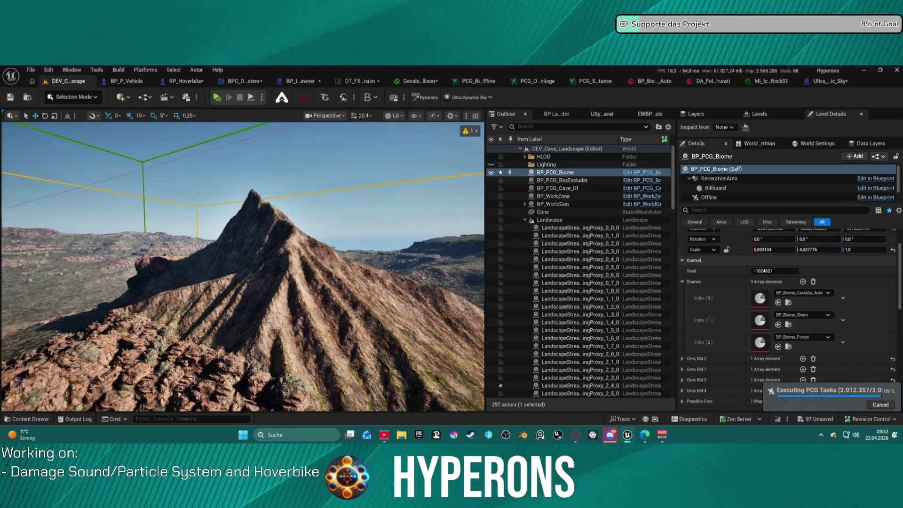
{"action": "key", "text": "w"}
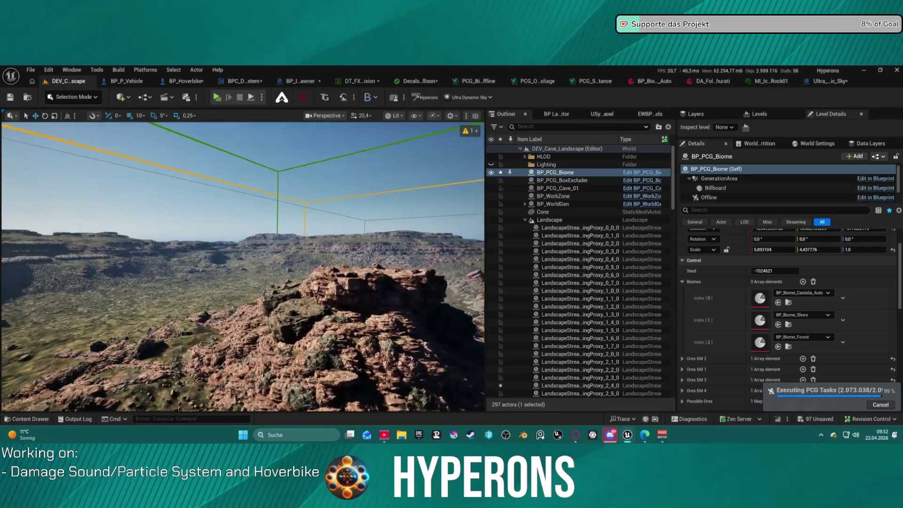
{"action": "key", "text": "w"}
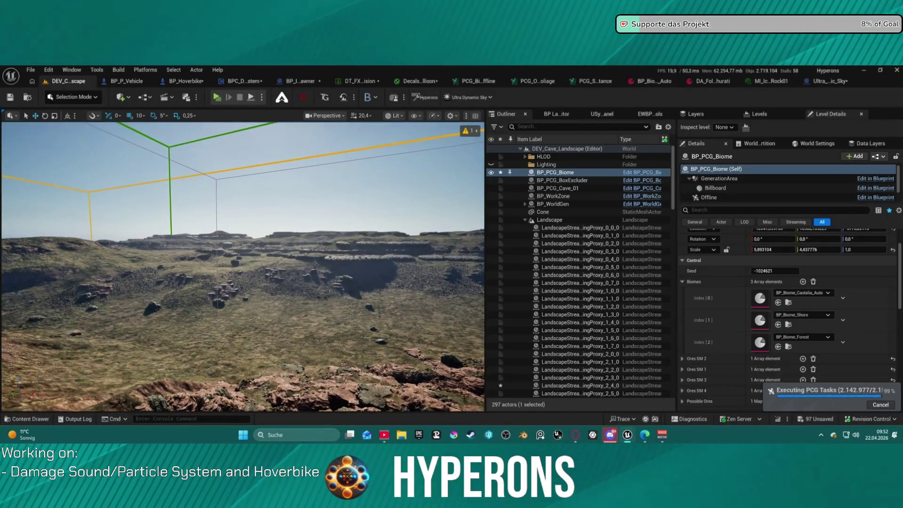
{"action": "key", "text": "w"}
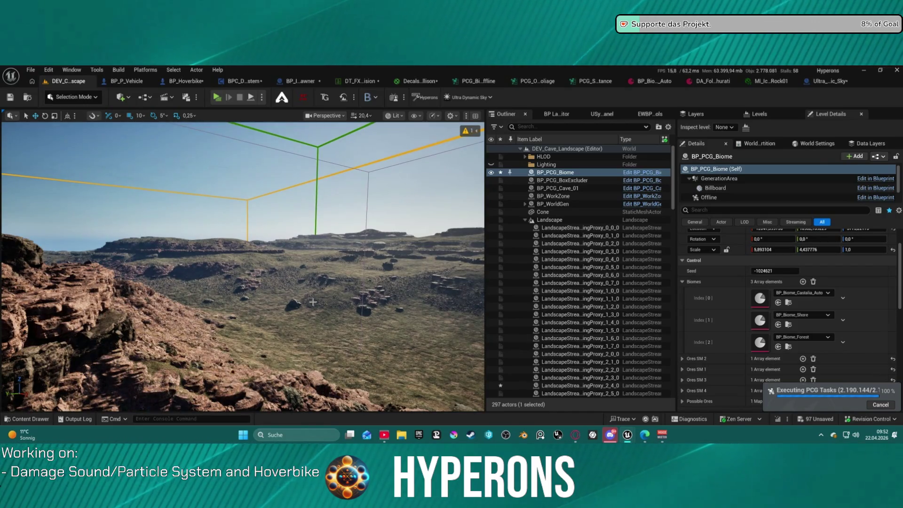
{"action": "key", "text": "w"}
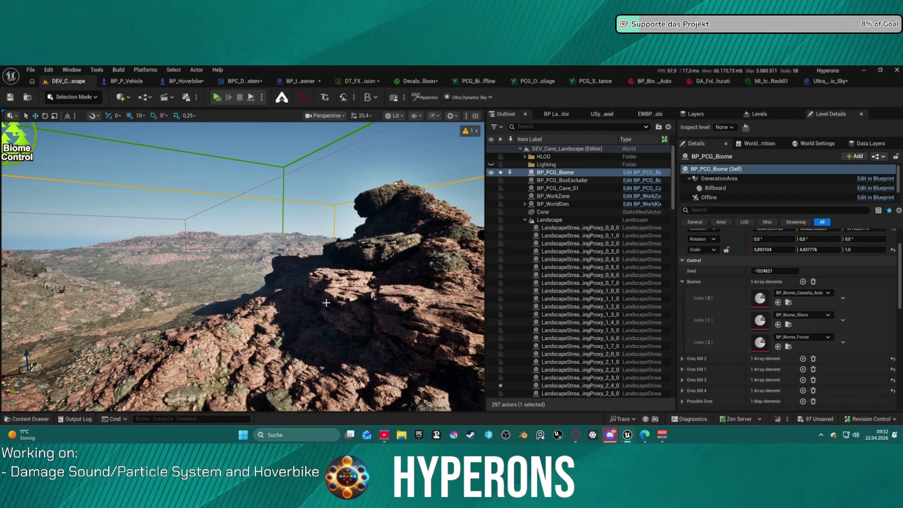
{"action": "mouse_move", "coordinate": [367, 299]}
{"action": "left_mouse_down"}
{"action": "mouse_move", "coordinate": [357, 264]}
{"action": "mouse_move", "coordinate": [357, 310]}
{"action": "mouse_move", "coordinate": [172, 281]}
{"action": "left_mouse_up"}
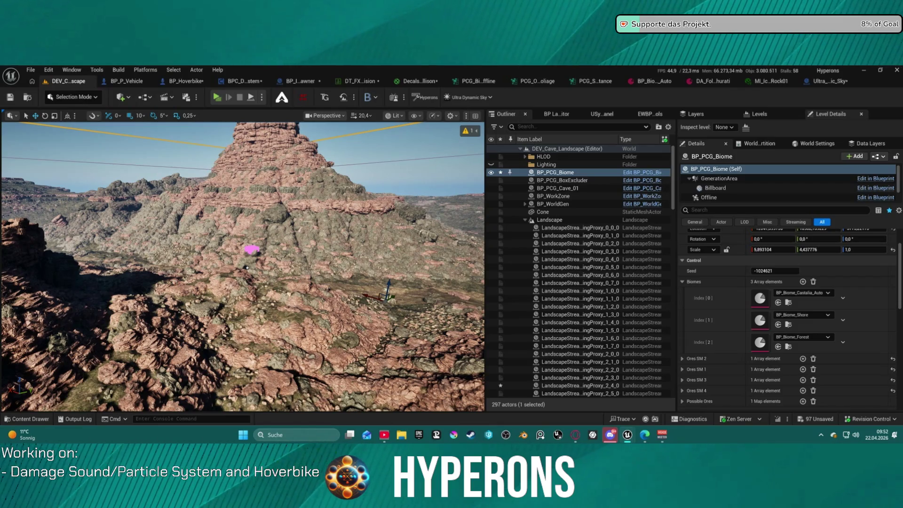
Step: Save all modified level assets with Ctrl+Shift+S, then fly down to inspect the rocks and grass
{"action": "key", "text": "ctrl+shift+s"}
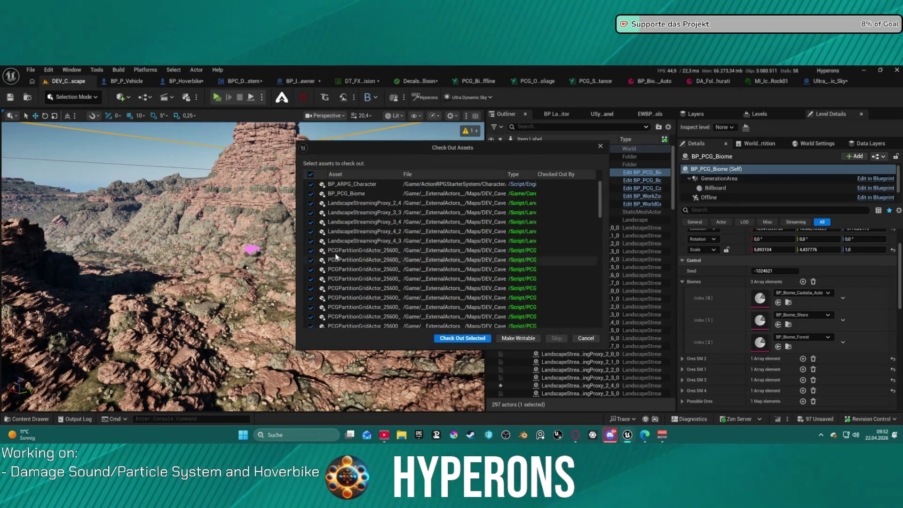
{"action": "left_click", "coordinate": [458, 338]}
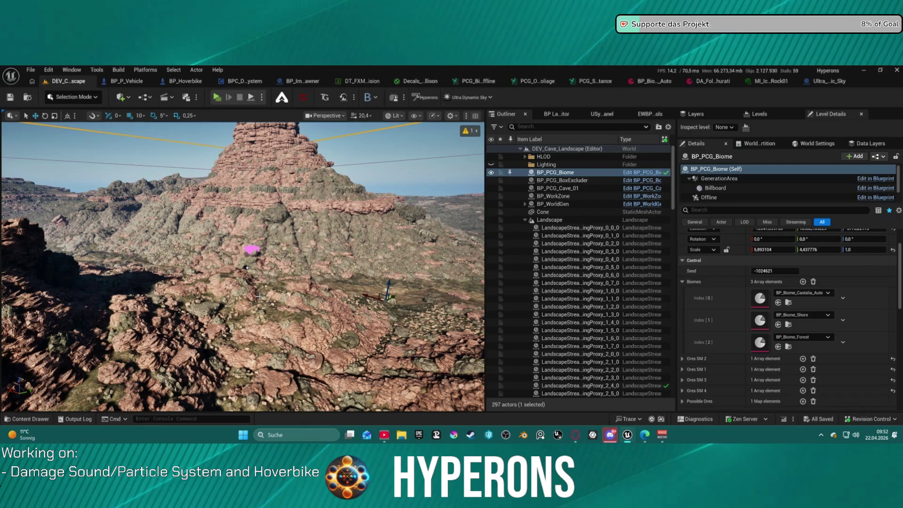
{"action": "mouse_move", "coordinate": [277, 304]}
{"action": "left_mouse_down"}
{"action": "mouse_move", "coordinate": [287, 231]}
{"action": "mouse_move", "coordinate": [253, 259]}
{"action": "left_mouse_up"}
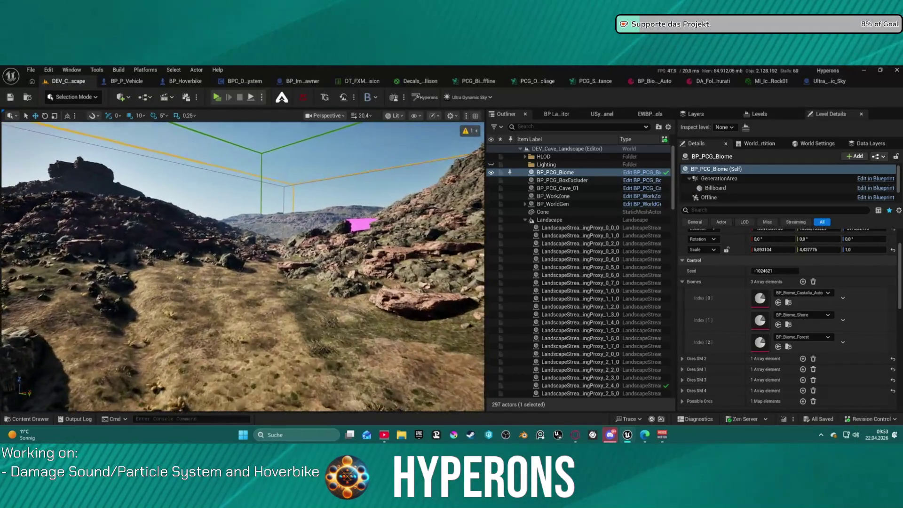
{"action": "left_click_drag", "start_coordinate": [254, 258], "coordinate": [254, 277]}
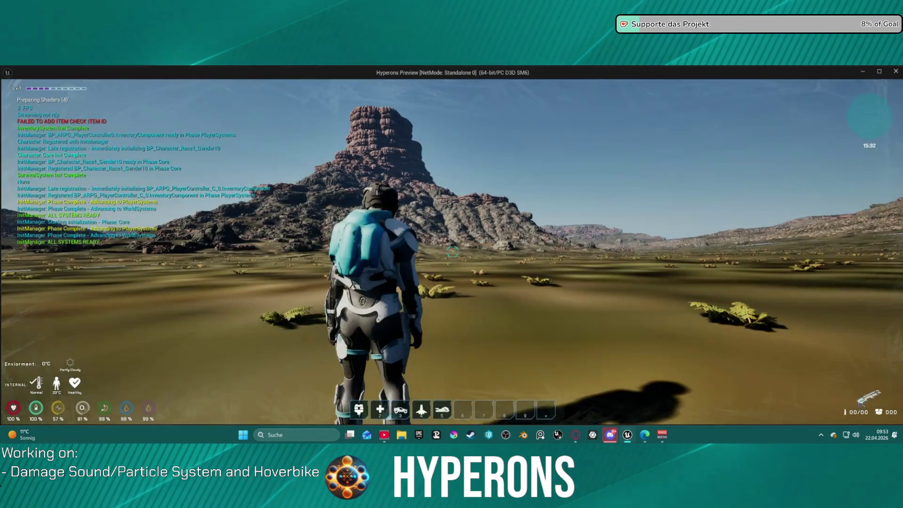
Step: Walk and run the character around the cave landscape on foot
{"action": "key", "text": "s"}
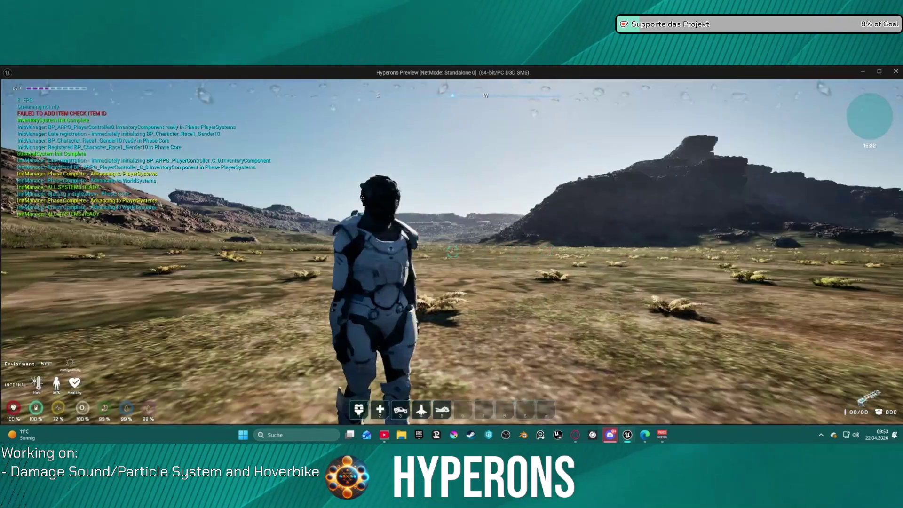
{"action": "key", "text": "a"}
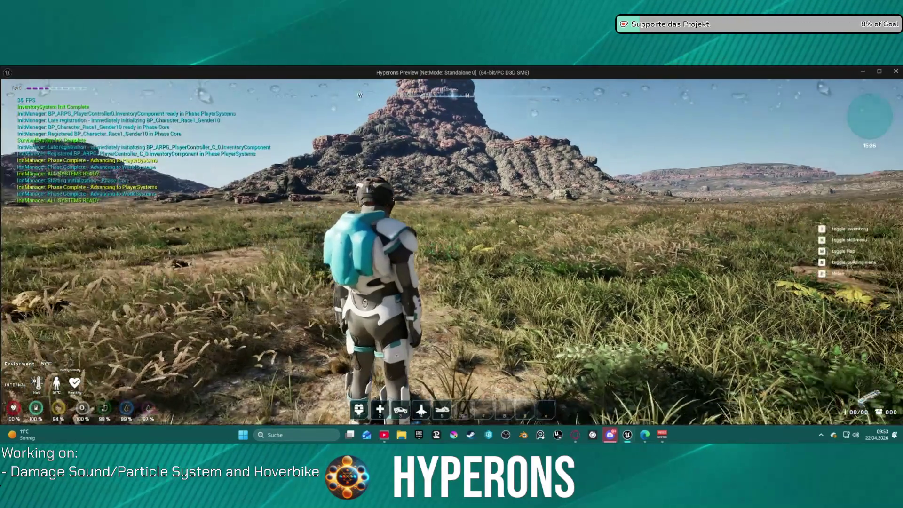
{"action": "key", "text": "a"}
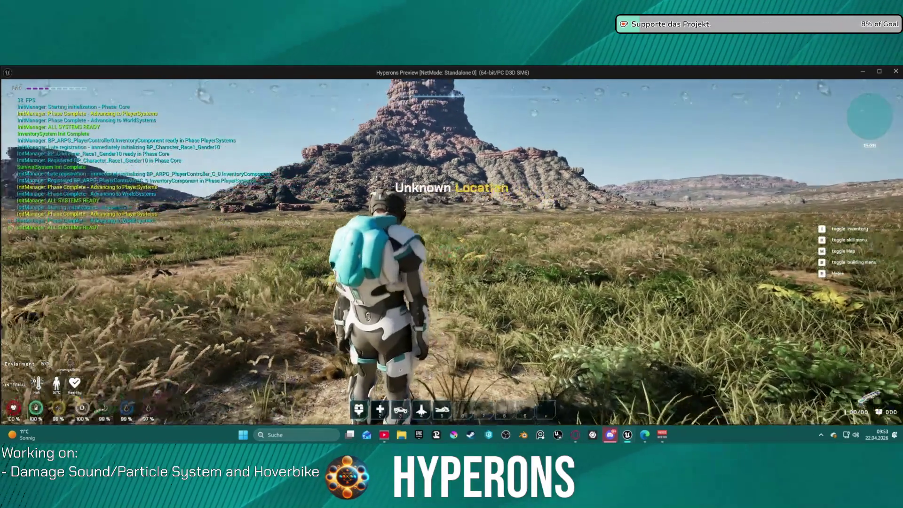
{"action": "key", "text": "w"}
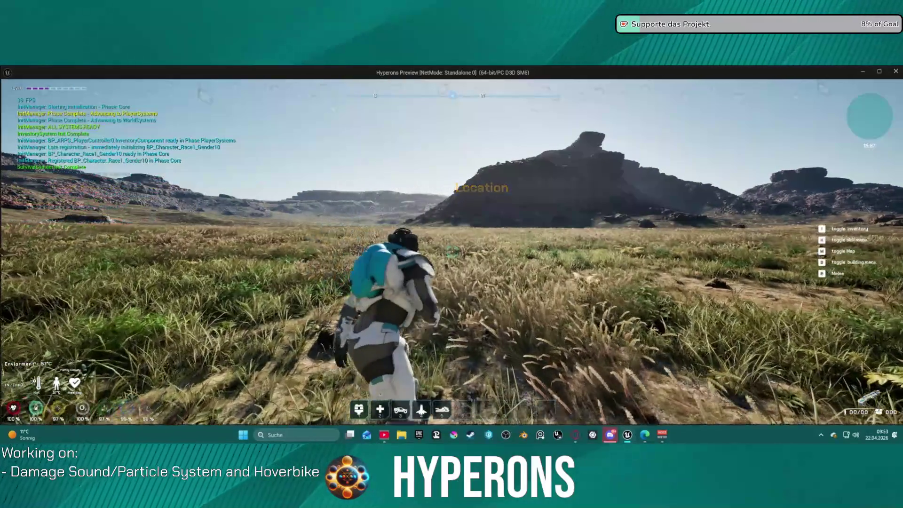
{"action": "key", "text": "s"}
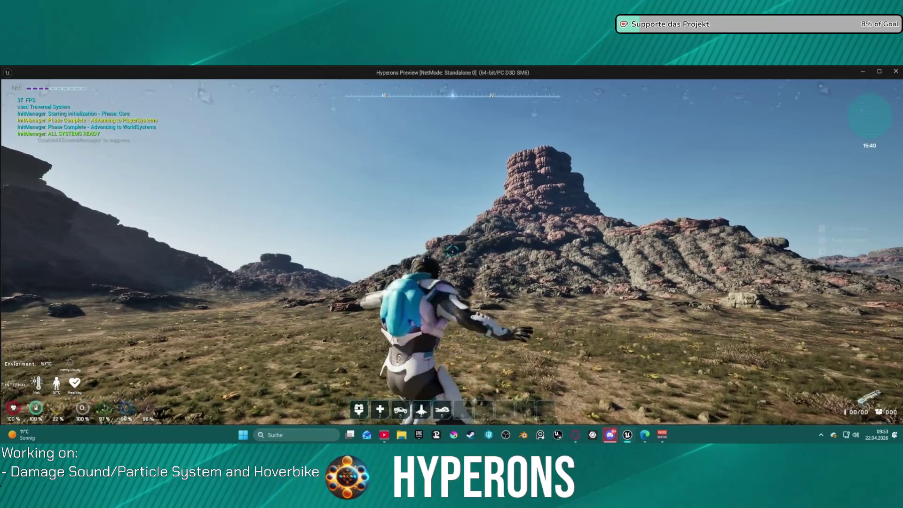
Step: Summon the hoverbike with 5, mount it, and ride right toward the plains
{"action": "key", "text": "5"}
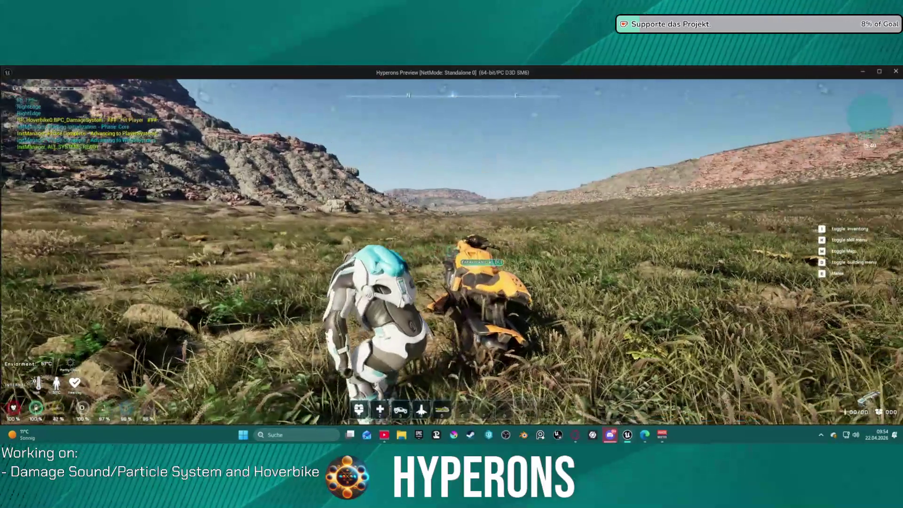
{"action": "key", "text": "f"}
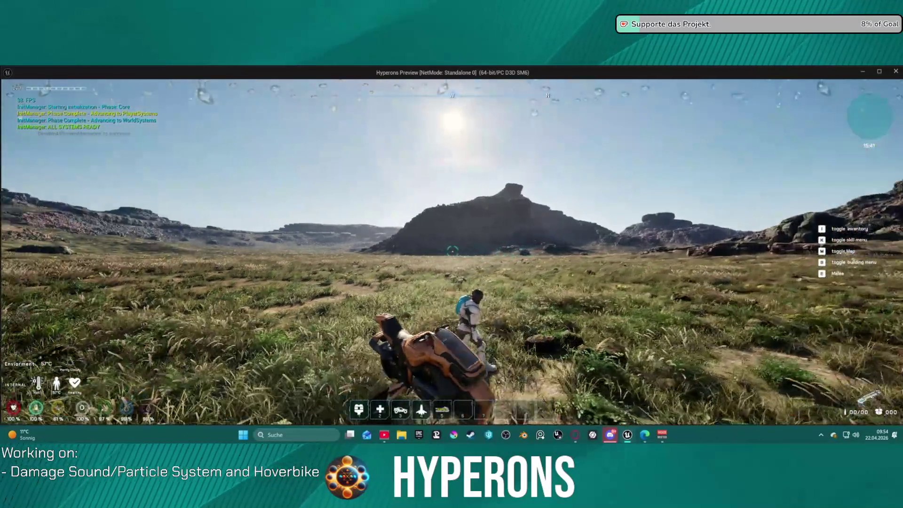
{"action": "key", "text": "f"}
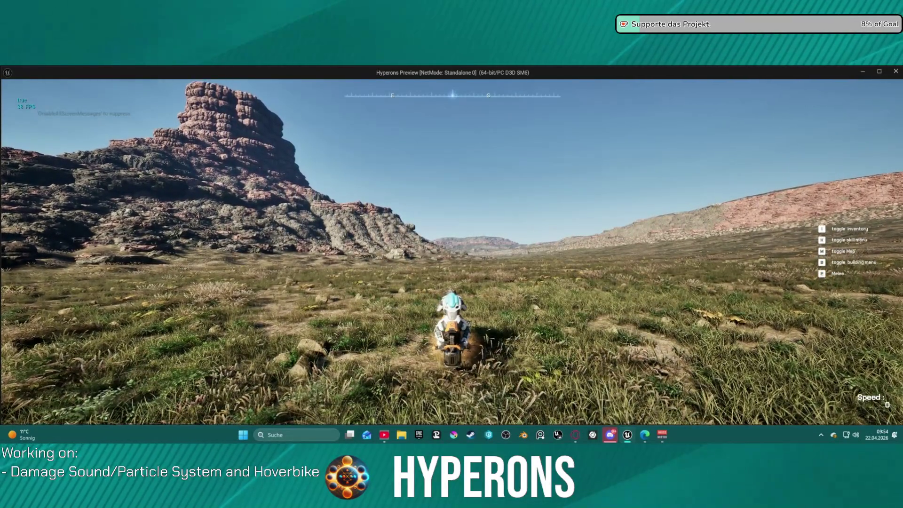
{"action": "key", "text": "w"}
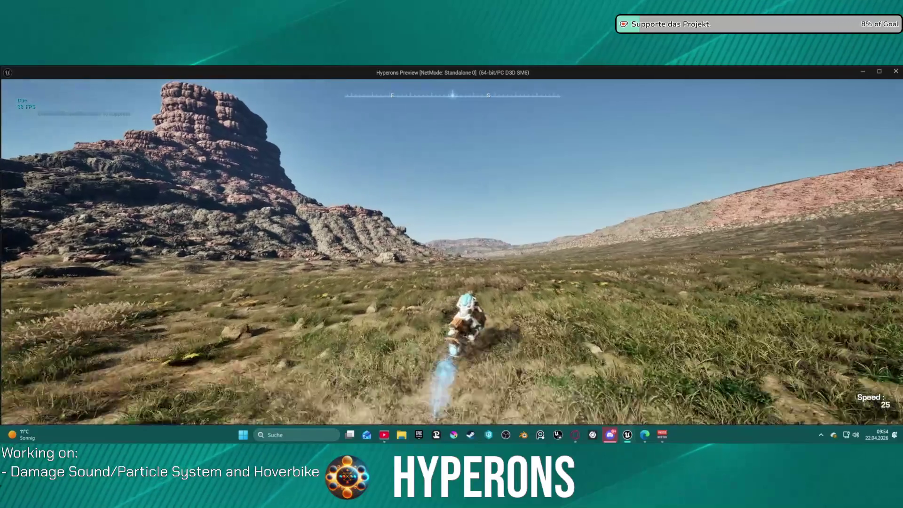
{"action": "key", "text": "d"}
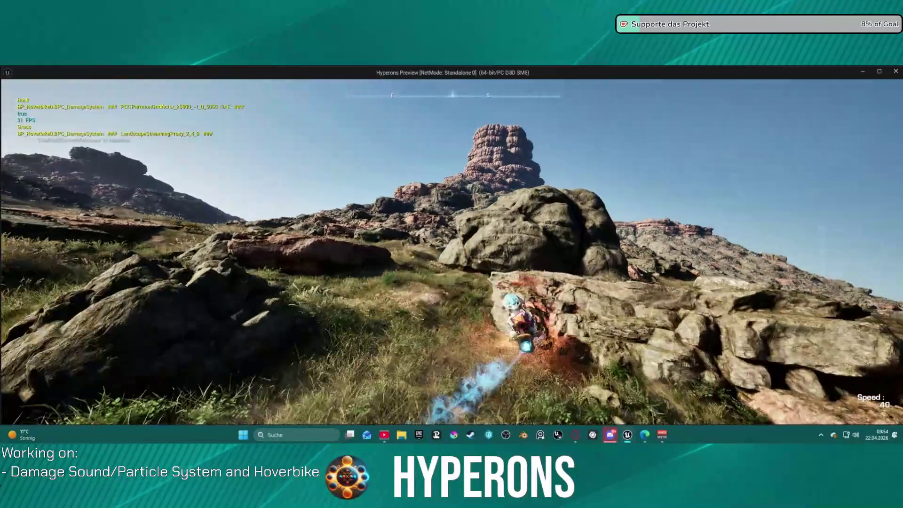
Step: Dismount, walk to the rock wall, climb onto the plateau, and close the preview
{"action": "key", "text": "f"}
{"action": "key", "text": "w"}
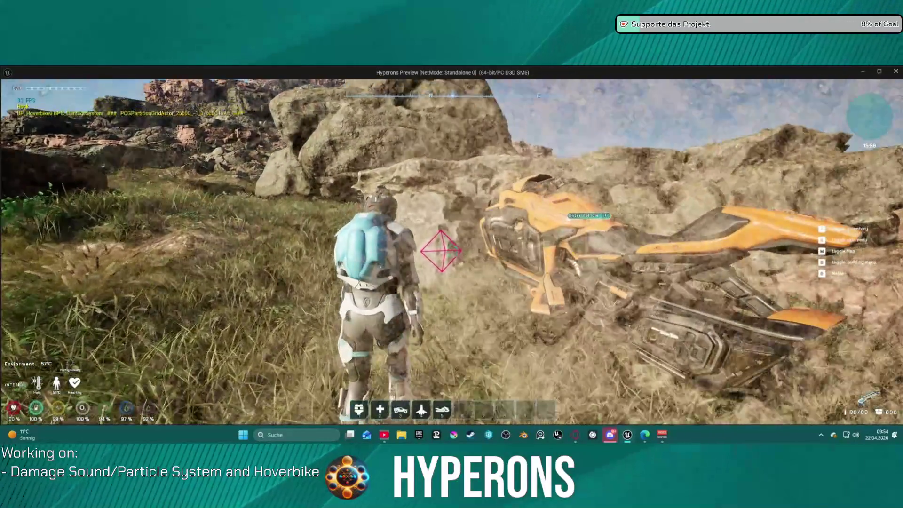
{"action": "key", "text": "w"}
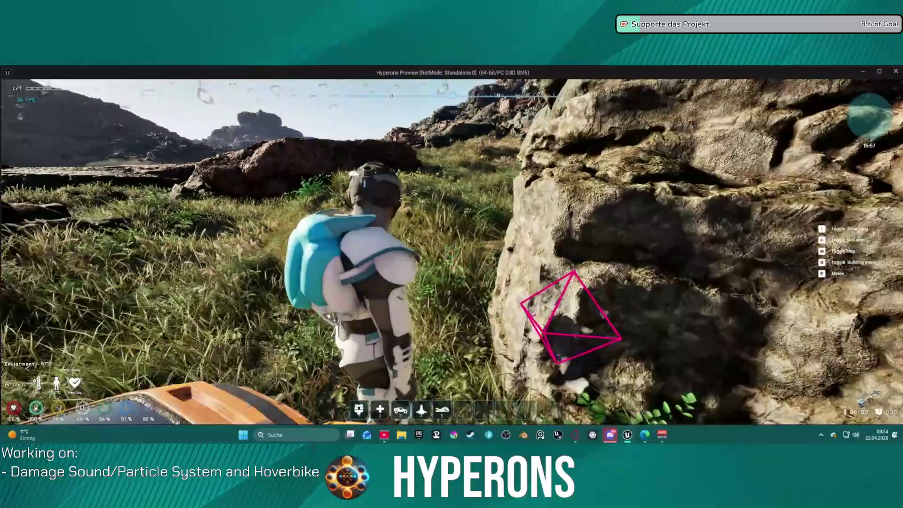
{"action": "key", "text": "w"}
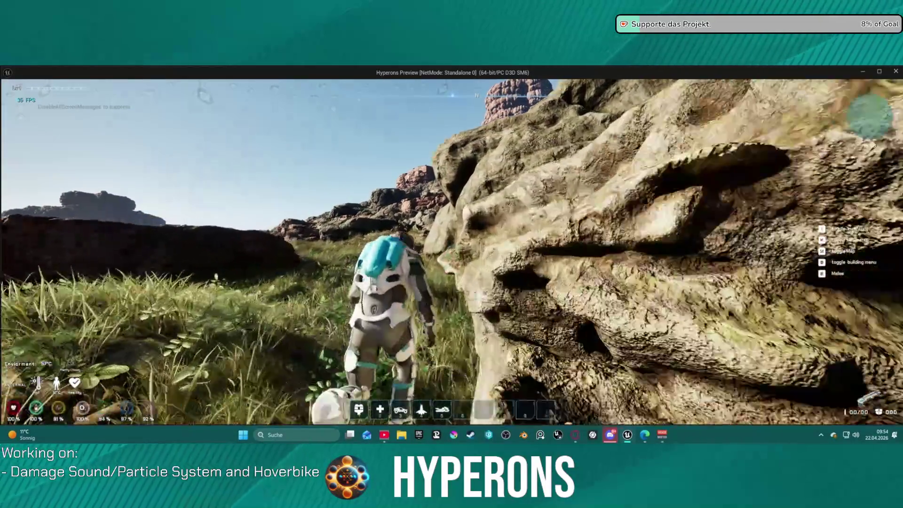
{"action": "key", "text": "w"}
{"action": "key", "text": "w"}
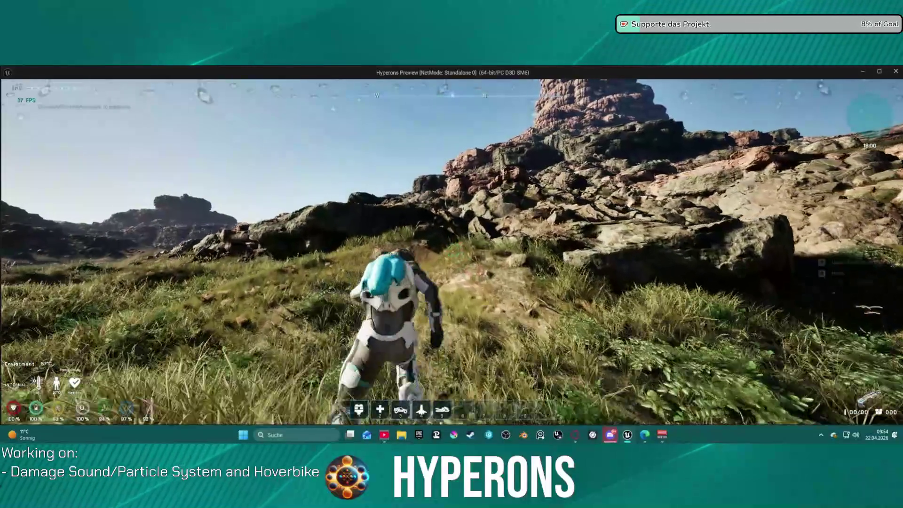
{"action": "key", "text": "space"}
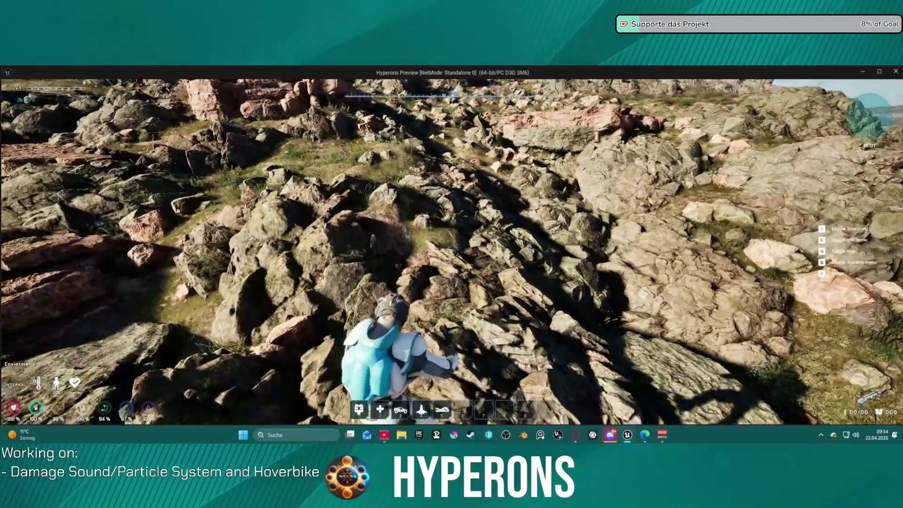
{"action": "key", "text": "alt+Tab"}
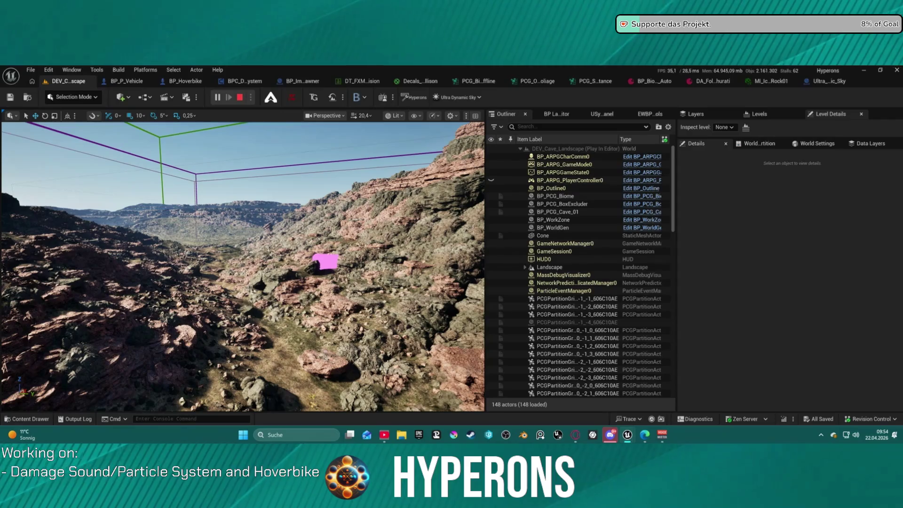
Step: Stop the play session, then open the File menu and dismiss it without choosing anything
{"action": "key", "text": "Escape"}
{"action": "left_click", "coordinate": [31, 70]}
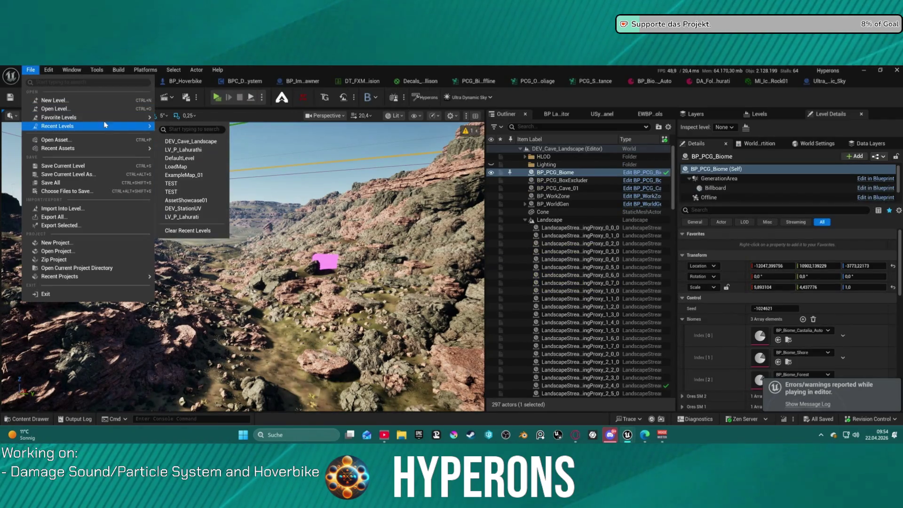
{"action": "mouse_move", "coordinate": [118, 116]}
{"action": "key", "text": "Escape"}
{"action": "key", "text": "Escape"}
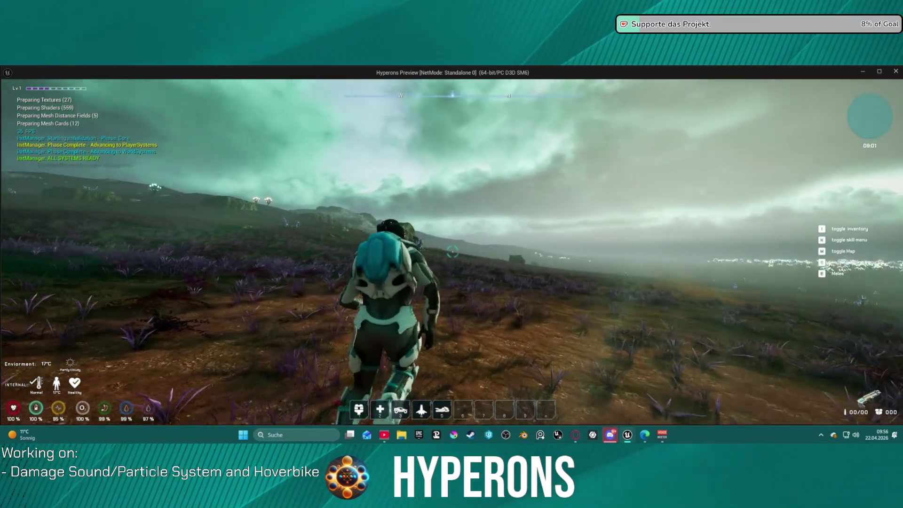
Step: Walk to the hoverbike, mount it, and ride across the purple meadow before slowing down
{"action": "key", "text": "w"}
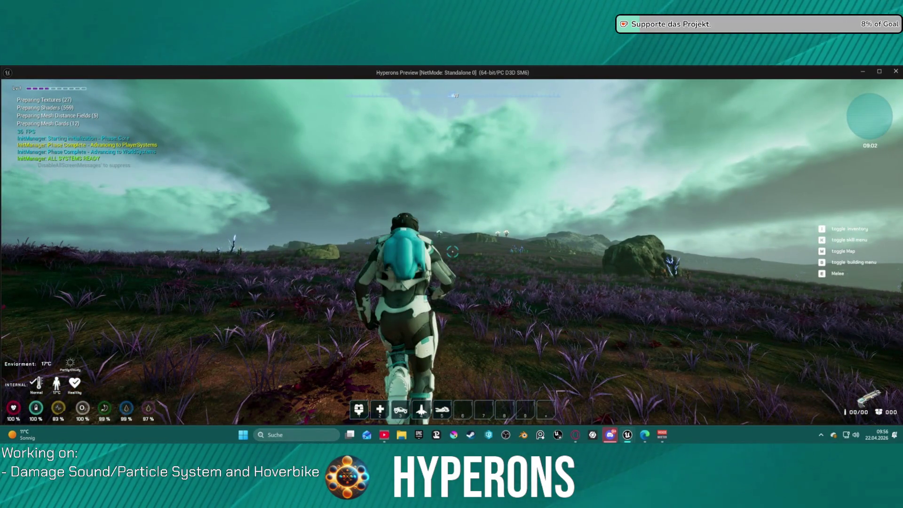
{"action": "key", "text": "w"}
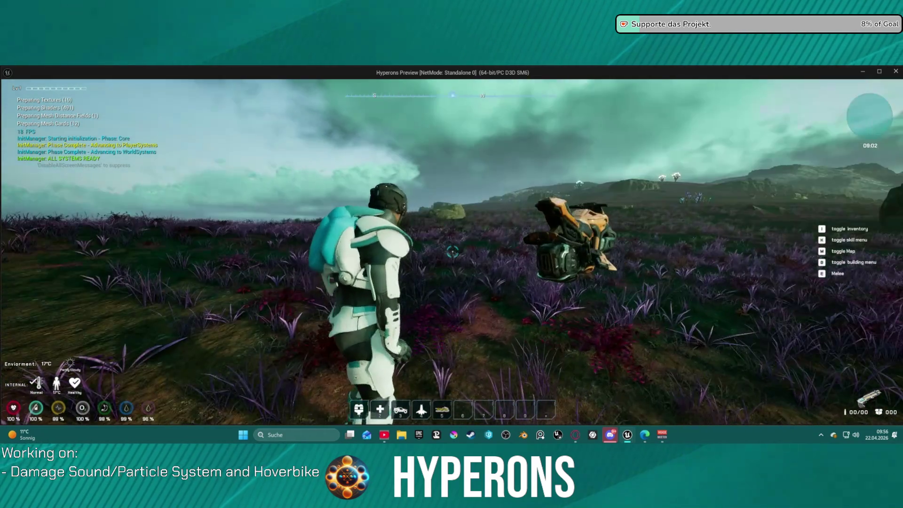
{"action": "key", "text": "w"}
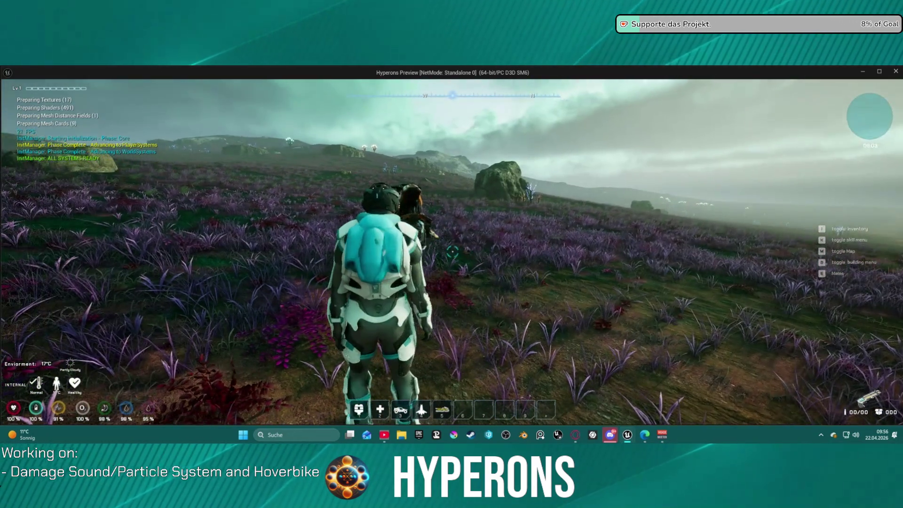
{"action": "key", "text": "w"}
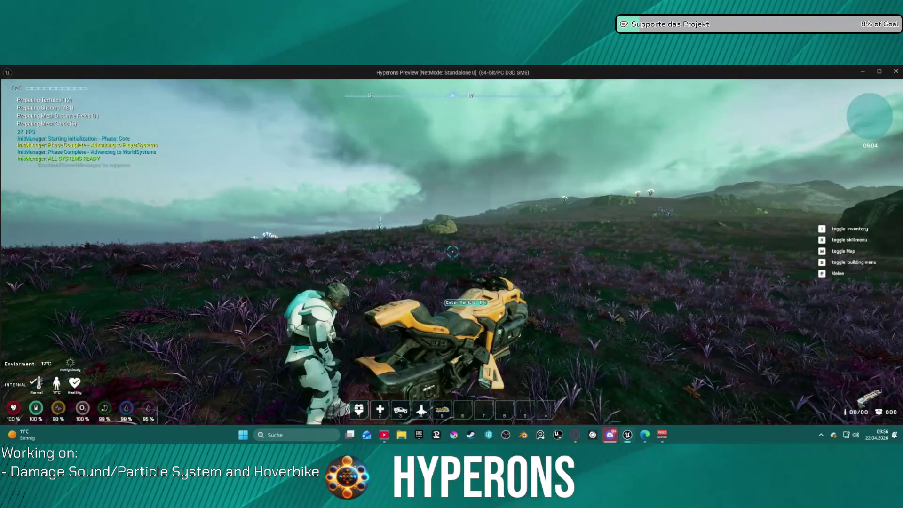
{"action": "key", "text": "f"}
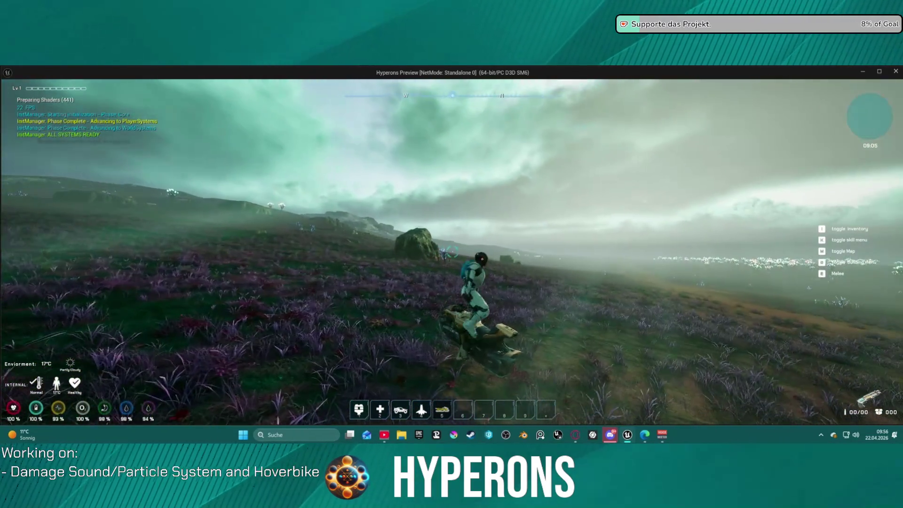
{"action": "key", "text": "w"}
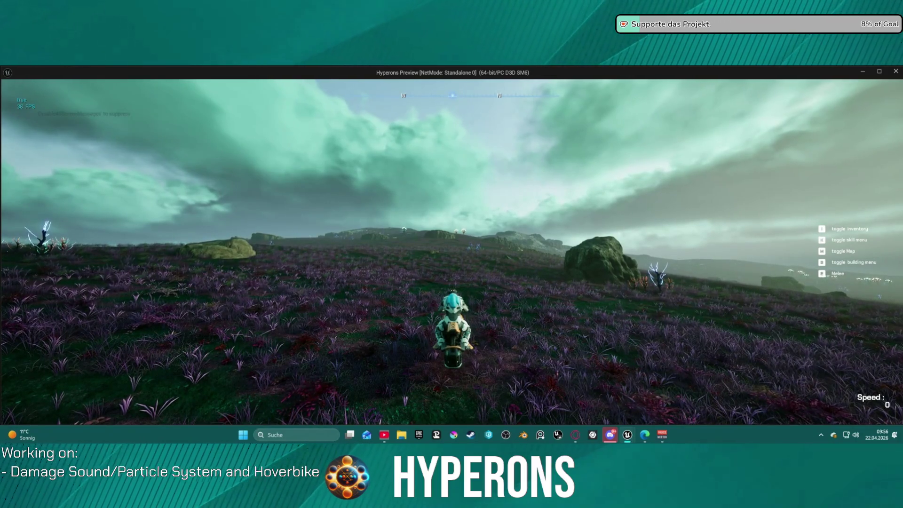
{"action": "key", "text": "w"}
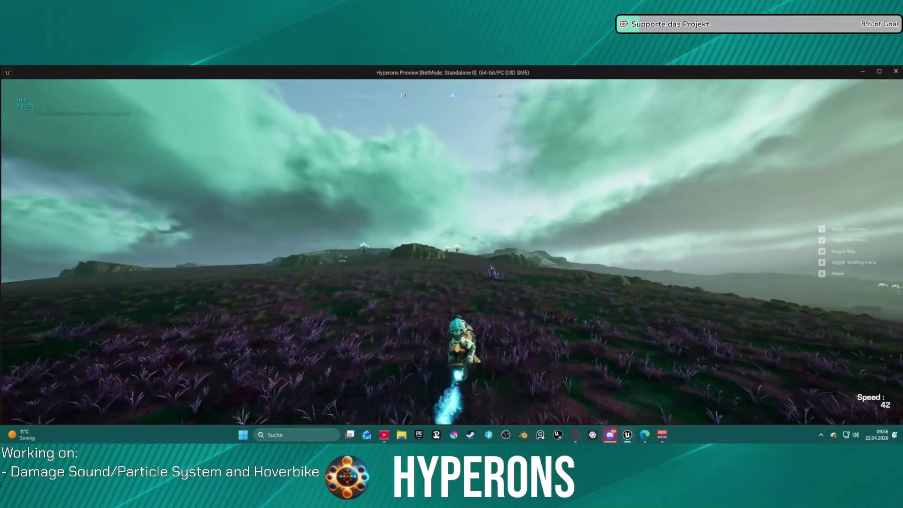
{"action": "key", "text": "s"}
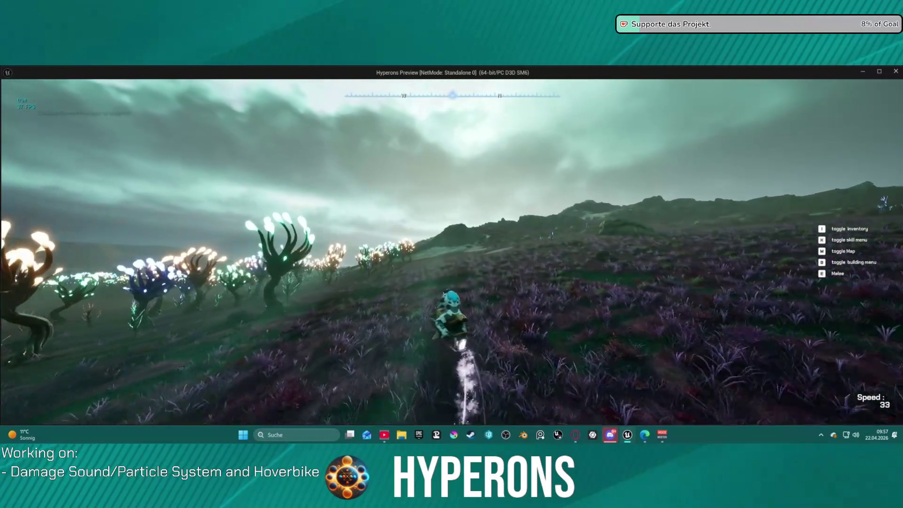
Step: Leave the hoverbike, run among the glowing trees, aim the rifle, and vault the terrain
{"action": "key", "text": "f"}
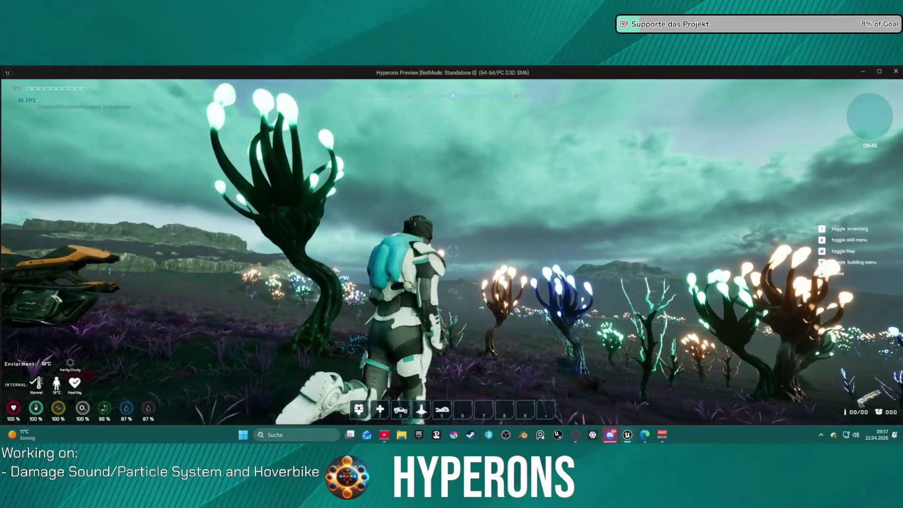
{"action": "key", "text": "w"}
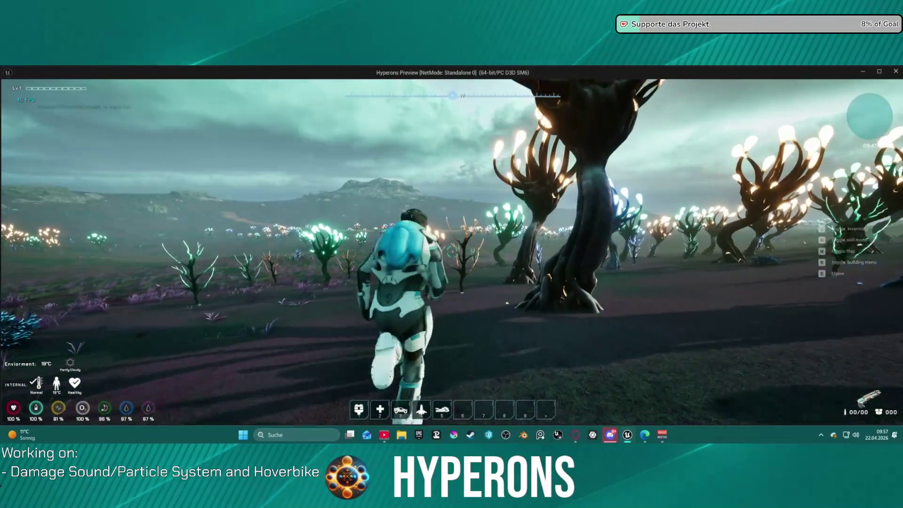
{"action": "key", "text": "w"}
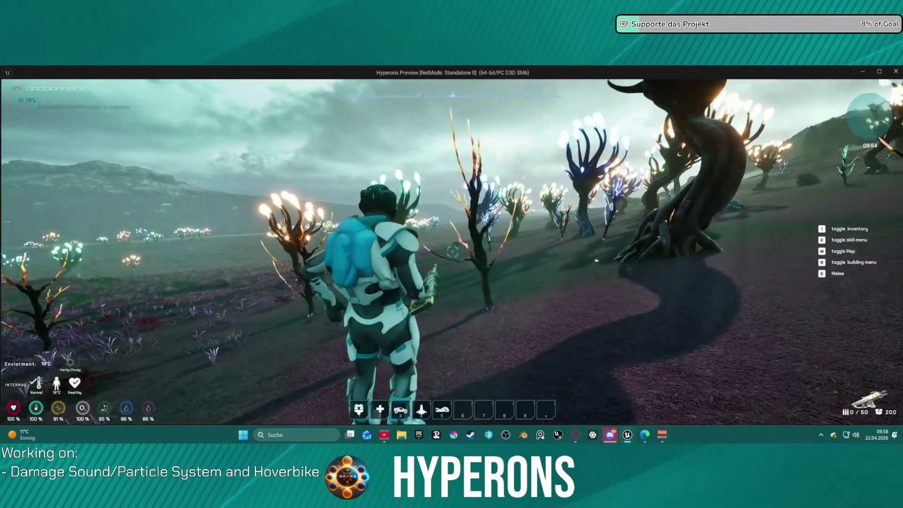
{"action": "key", "text": "r"}
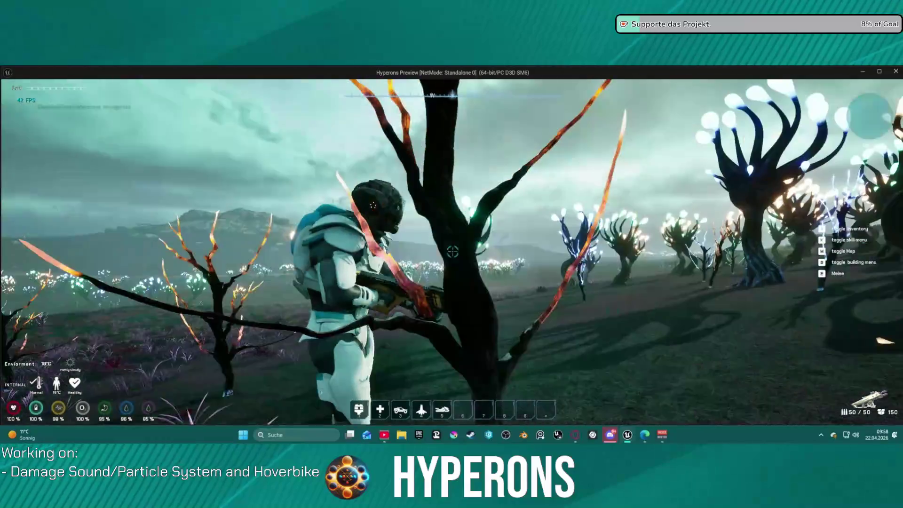
{"action": "key", "text": "space"}
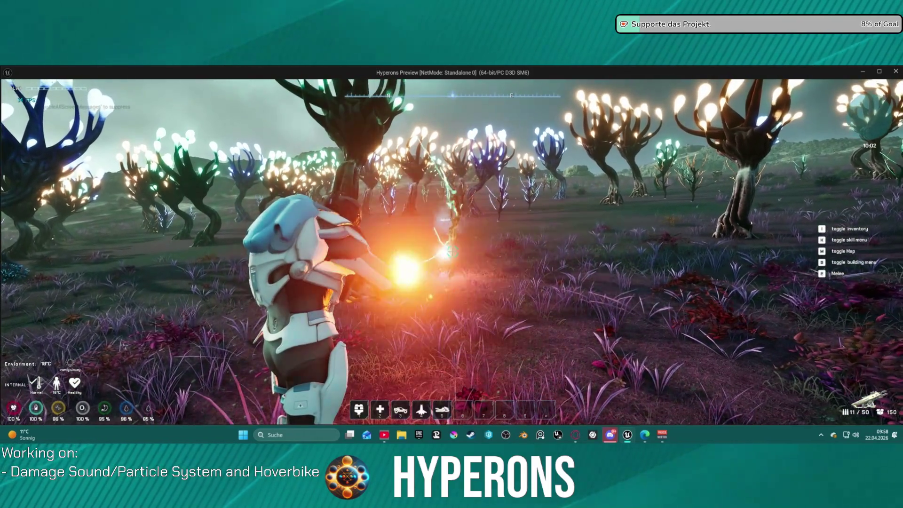
Step: Fire the rifle at the trees, reload back to 50/50, and fire again
{"action": "left_click_drag", "start_coordinate": [452, 251], "coordinate": [452, 252]}
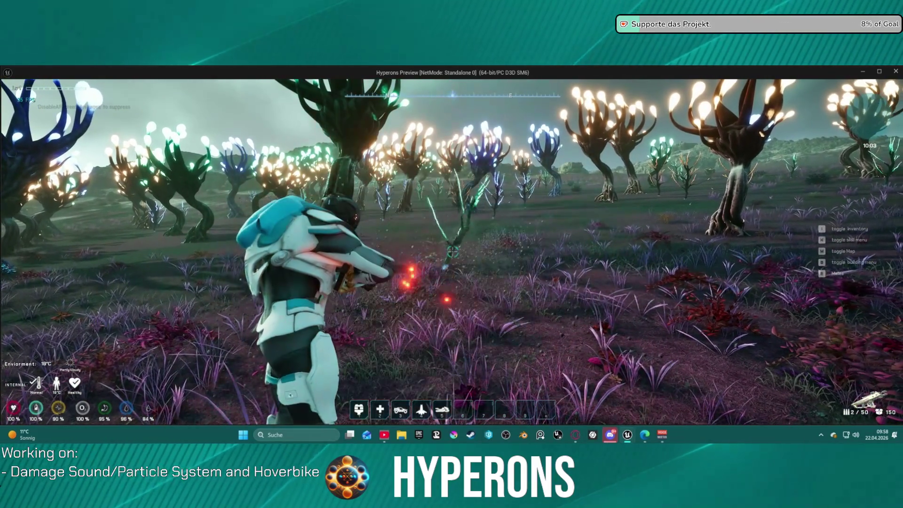
{"action": "key", "text": "r"}
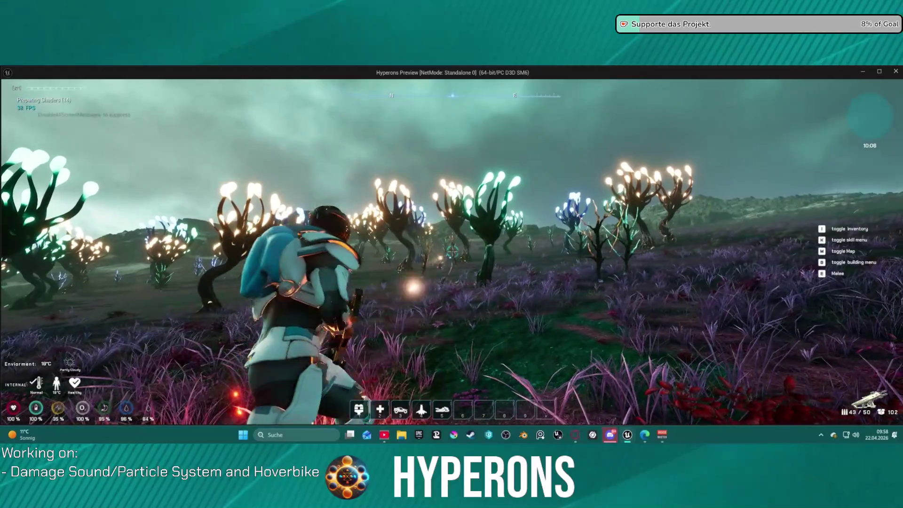
{"action": "left_click", "coordinate": [451, 252]}
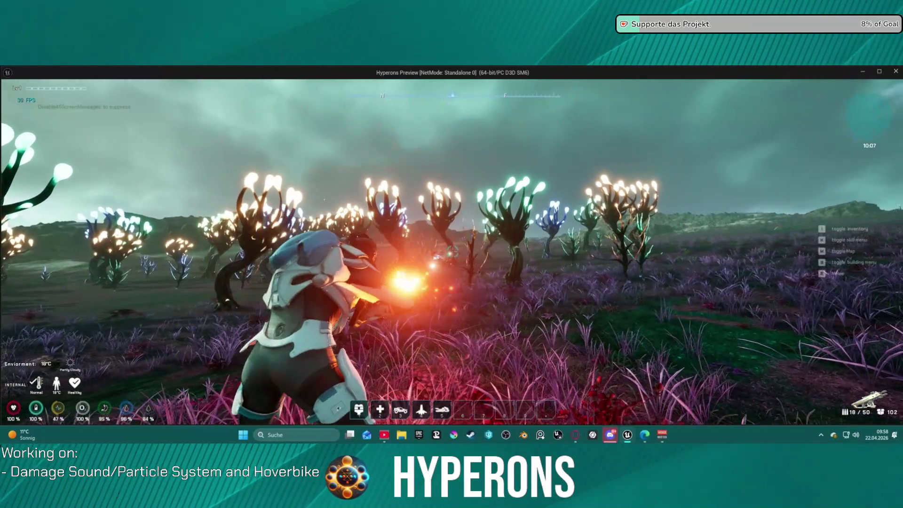
{"action": "left_click", "coordinate": [451, 252]}
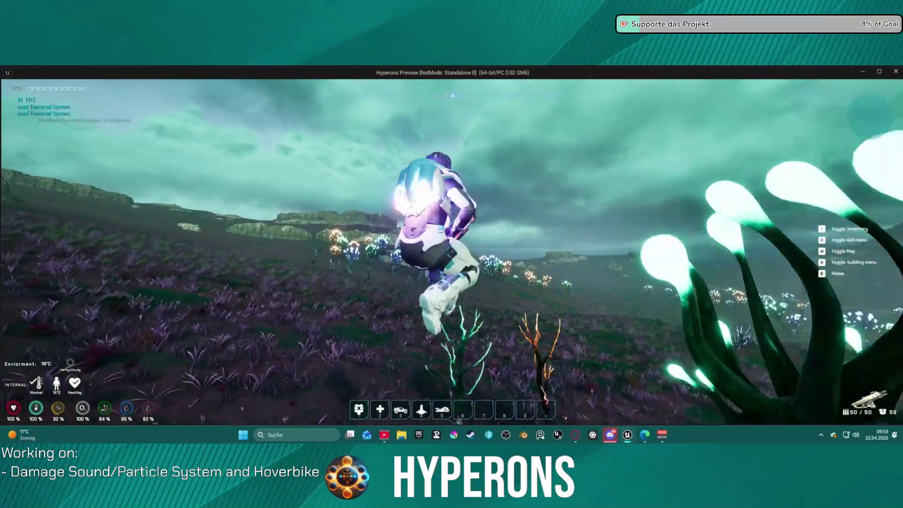
Step: Close the alien biome preview, stop the play session, and dismiss the File menu
{"action": "key", "text": "alt+Tab"}
{"action": "key", "text": "Escape"}
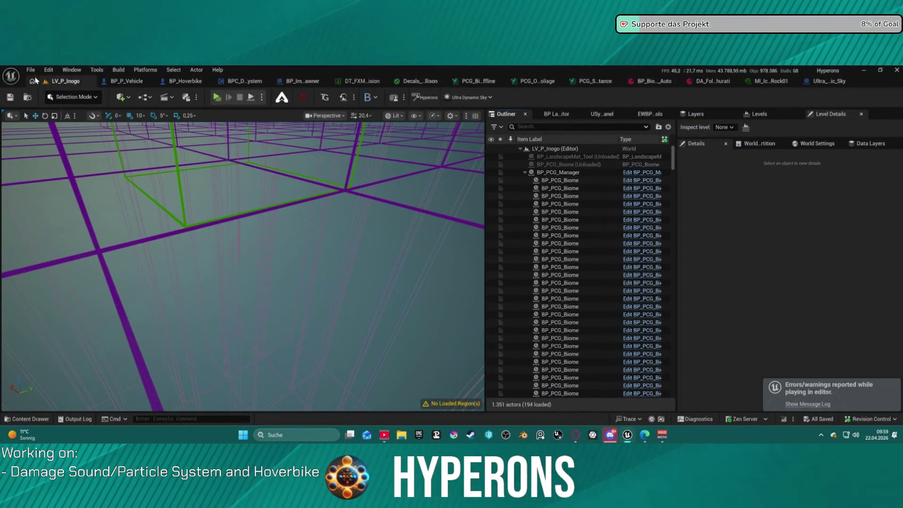
{"action": "left_click", "coordinate": [30, 70]}
{"action": "mouse_move", "coordinate": [58, 126]}
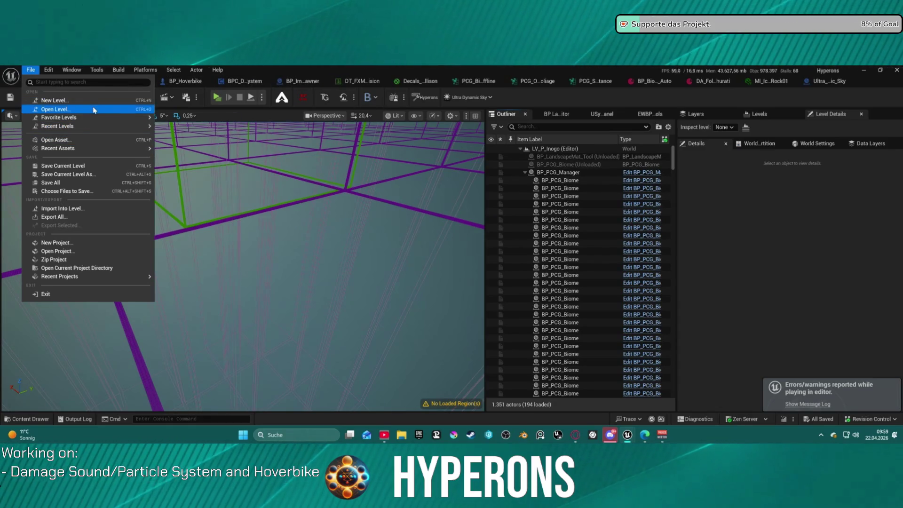
{"action": "left_click", "coordinate": [341, 153]}
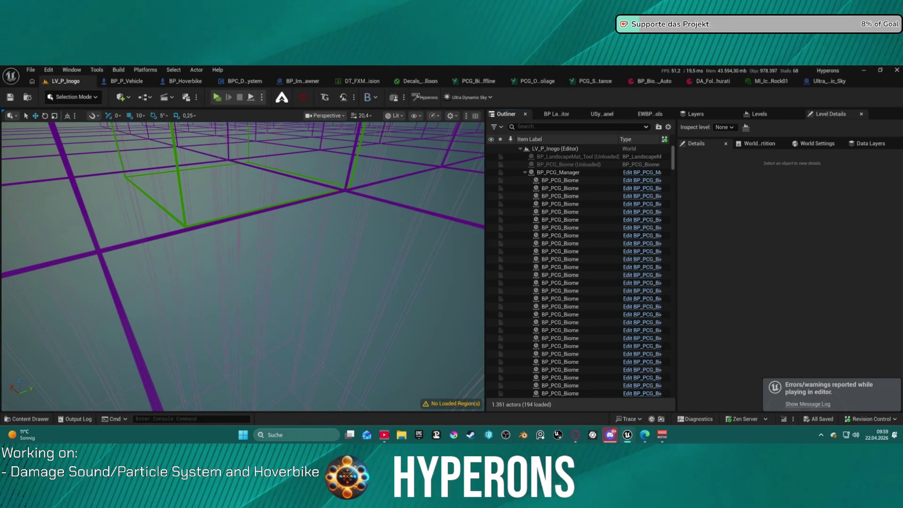
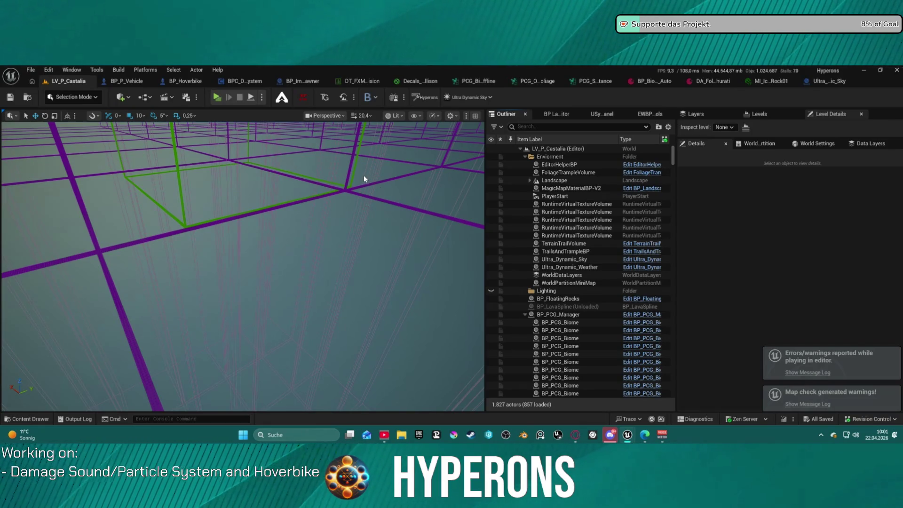
Step: Select the LandscapeStreamingProxy_5_5_0 tile and swing the view down onto the landscape
{"action": "left_click", "coordinate": [324, 191]}
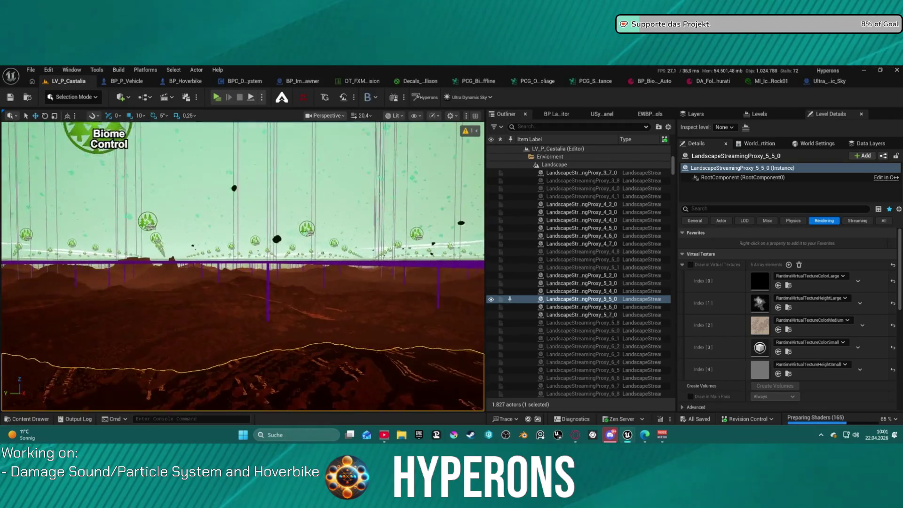
{"action": "mouse_move", "coordinate": [242, 266]}
{"action": "left_mouse_down"}
{"action": "mouse_move", "coordinate": [243, 244]}
{"action": "mouse_move", "coordinate": [263, 254]}
{"action": "mouse_move", "coordinate": [253, 282]}
{"action": "mouse_move", "coordinate": [316, 296]}
{"action": "left_mouse_up"}
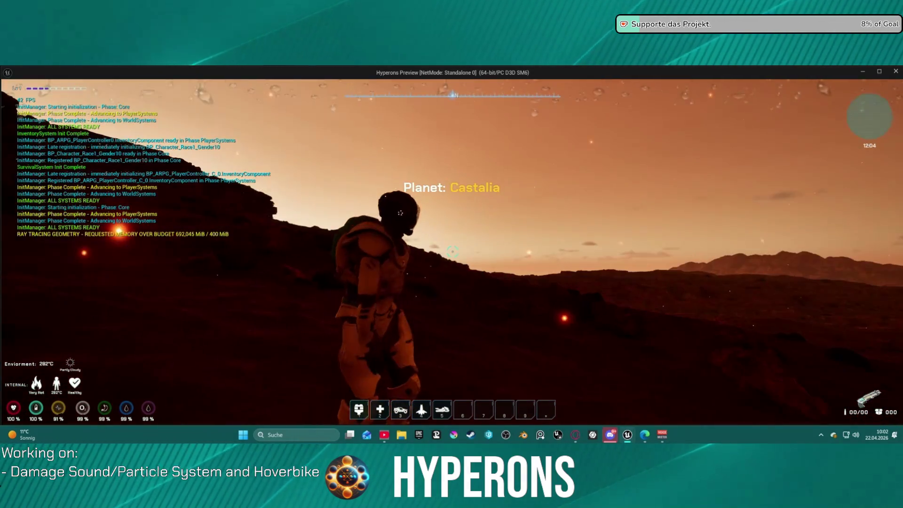
Step: Run the character across the terrain, jumping and mantling up the rock wall into the canyon
{"action": "key", "text": "w"}
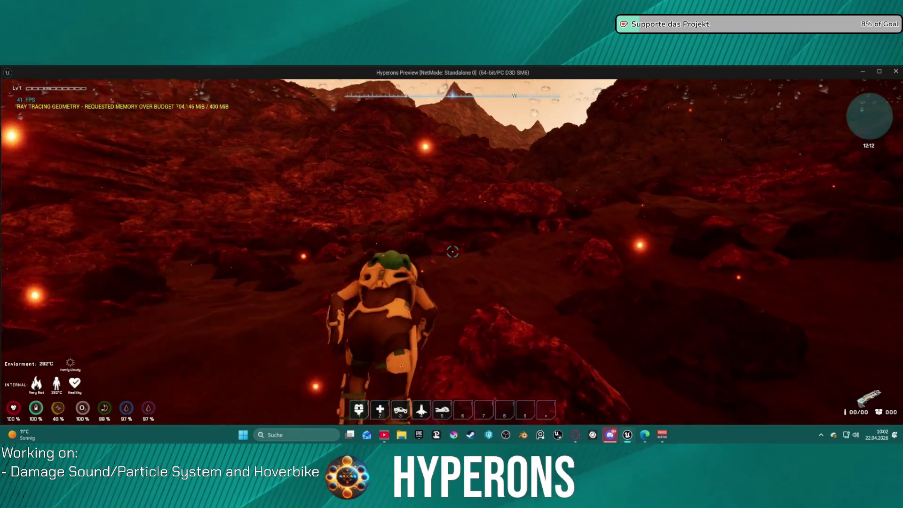
{"action": "key", "text": "space"}
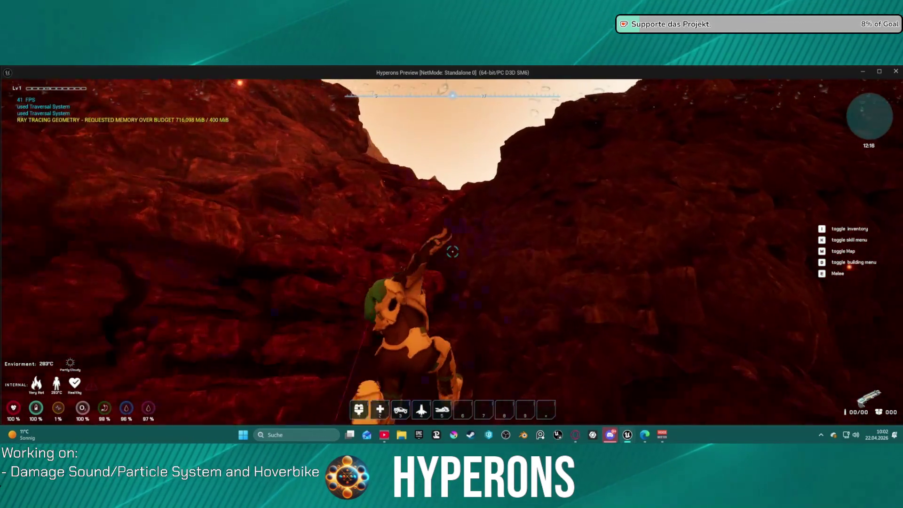
{"action": "key", "text": "space"}
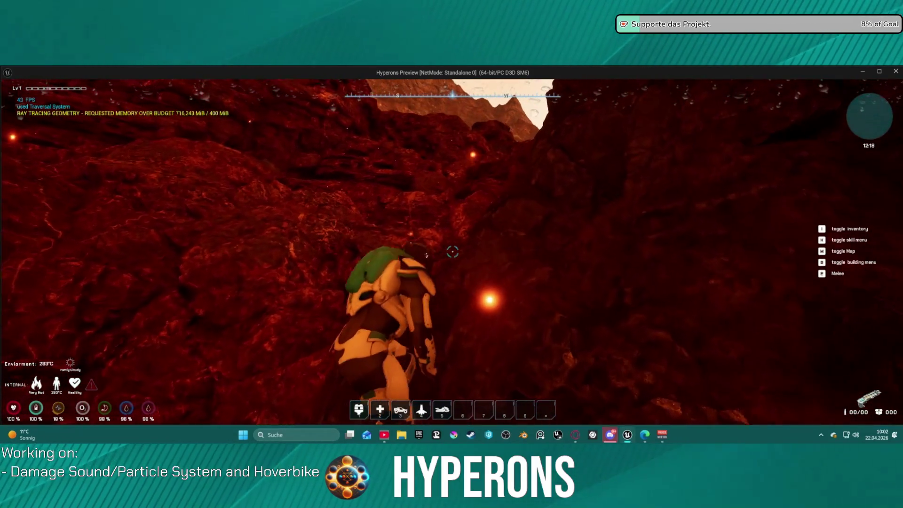
{"action": "key", "text": "space"}
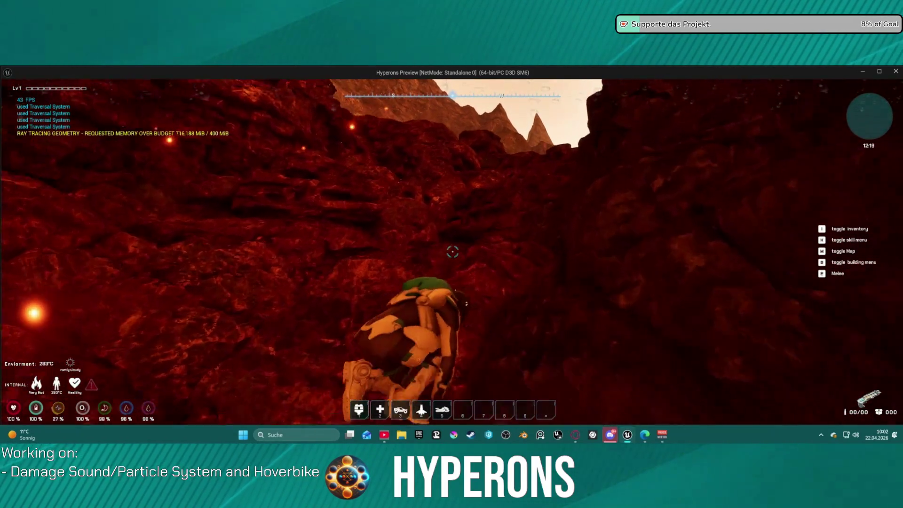
{"action": "key", "text": "space"}
{"action": "key", "text": "w"}
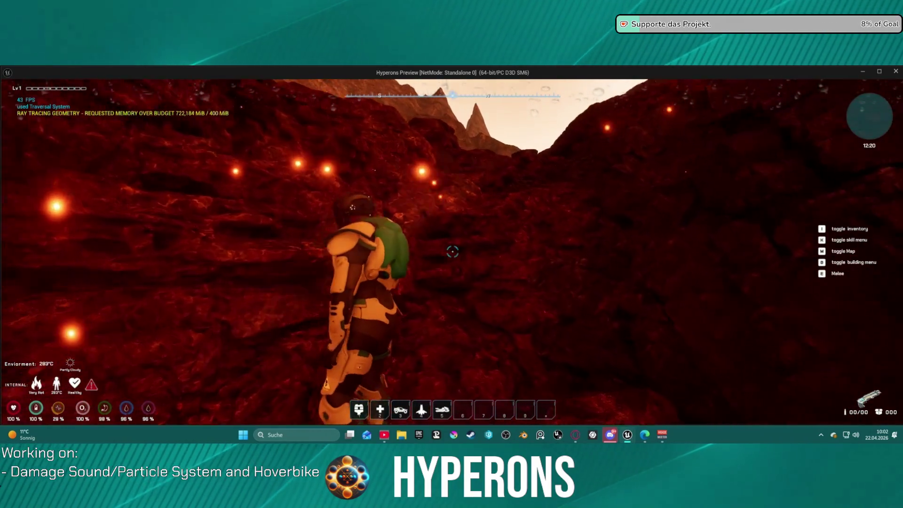
{"action": "key", "text": "space"}
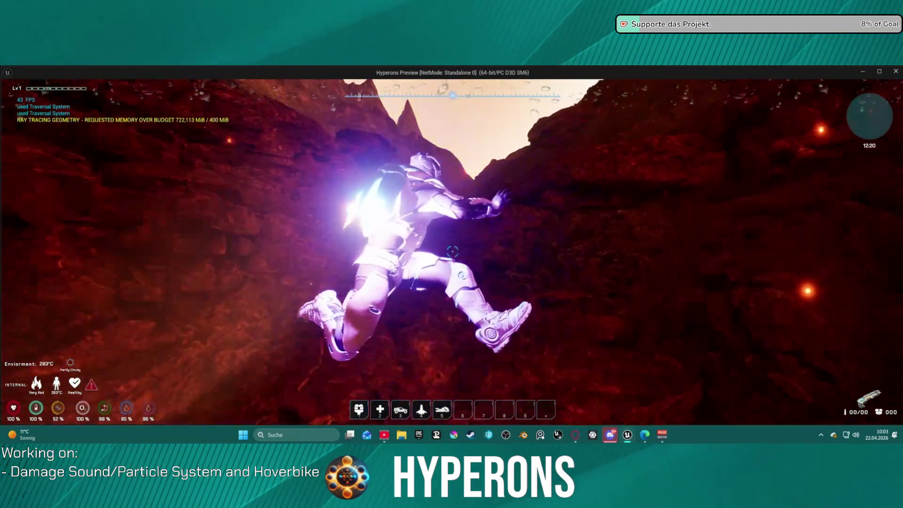
{"action": "key", "text": "w"}
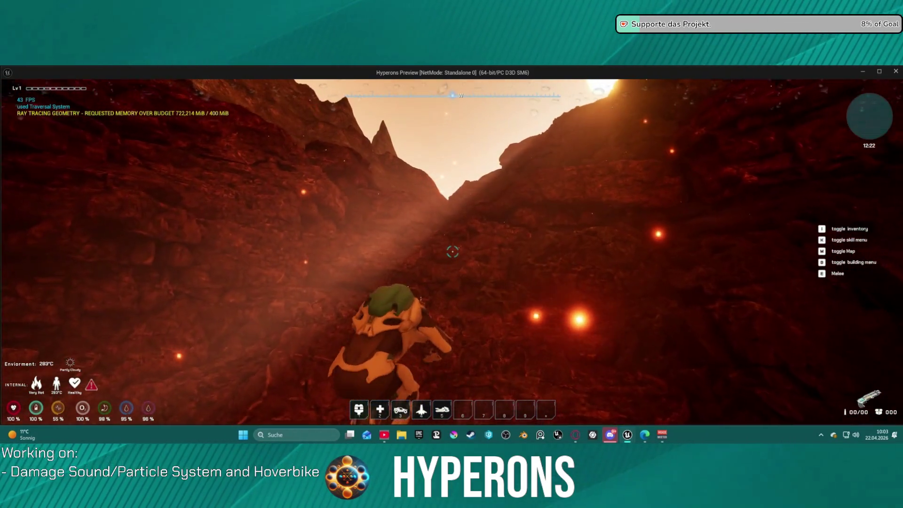
{"action": "key", "text": "w"}
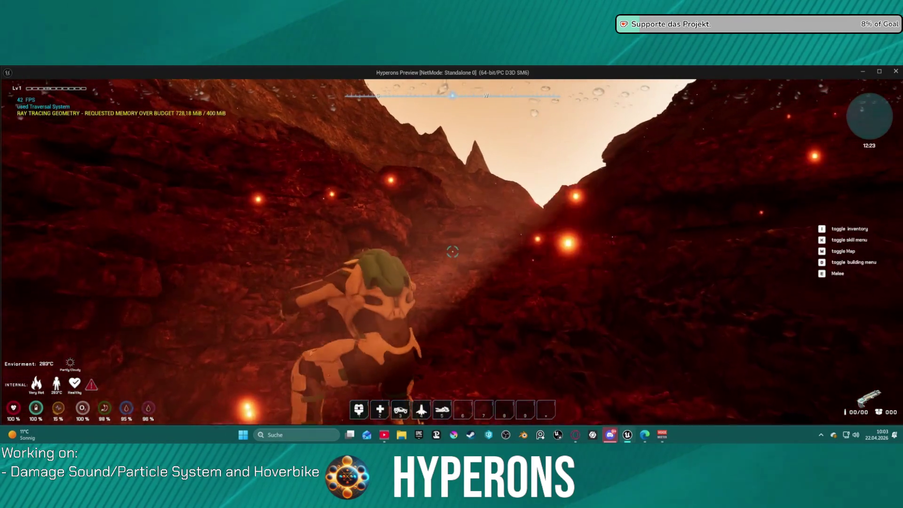
{"action": "key", "text": "space"}
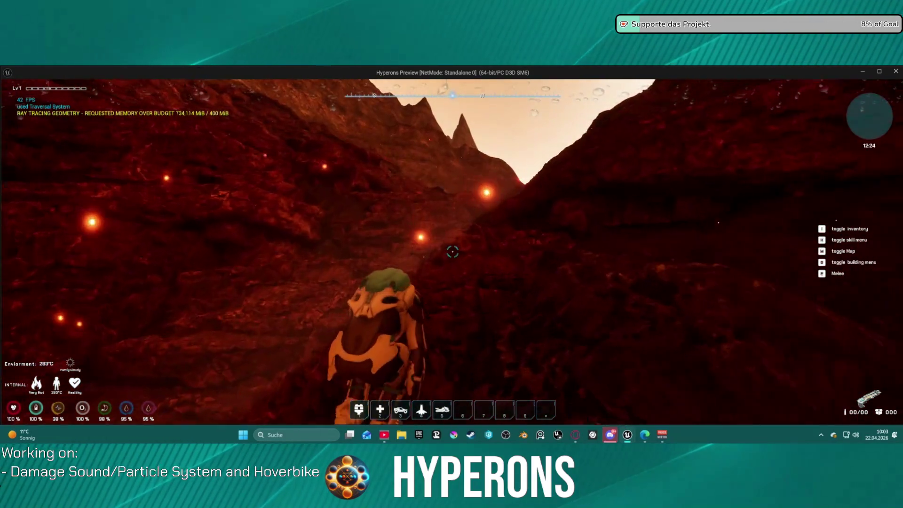
{"action": "key", "text": "space"}
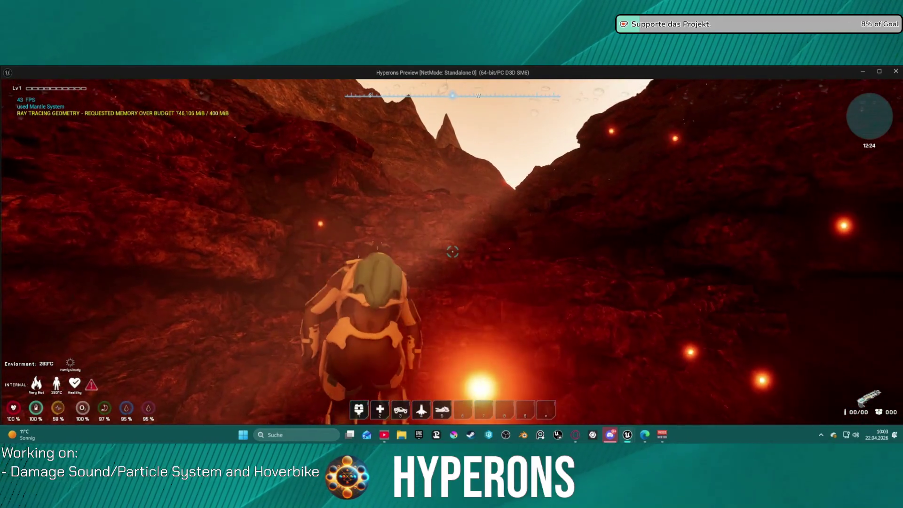
{"action": "key", "text": "w"}
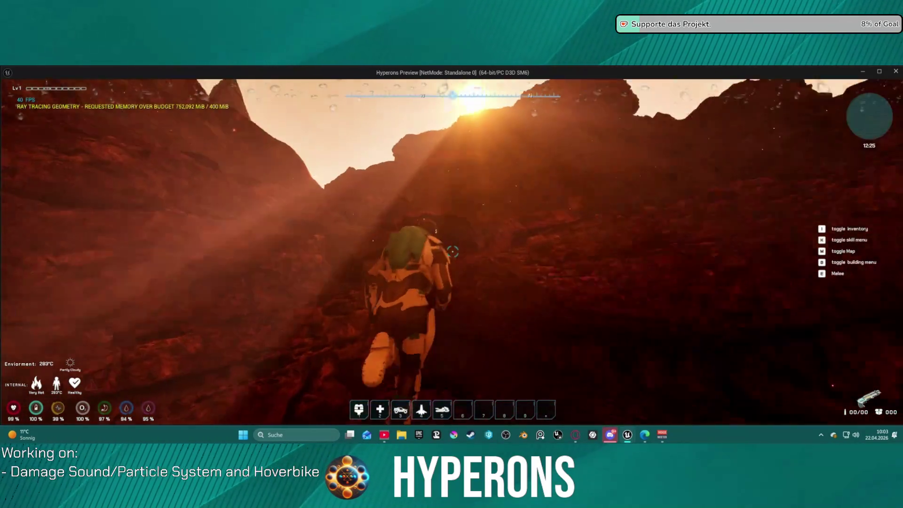
{"action": "key", "text": "space"}
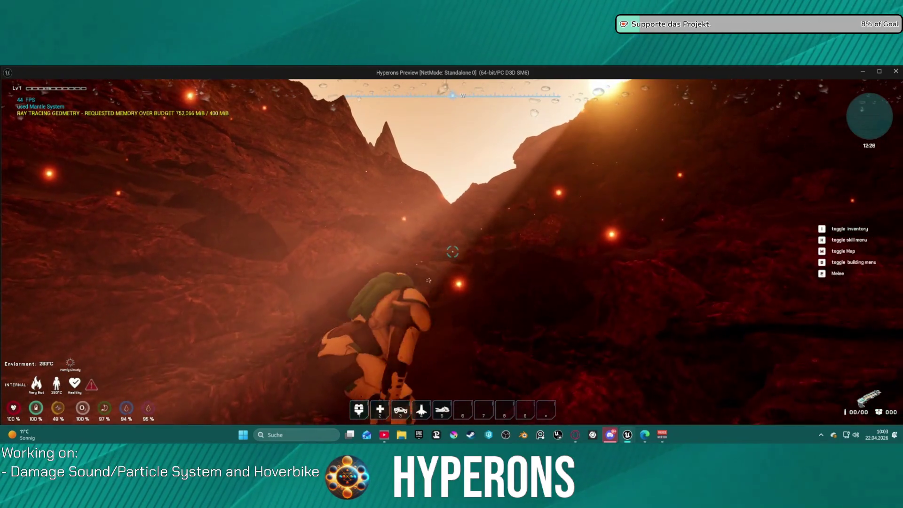
Step: Run through the canyon and jetpack-fly out toward the sunlit opening
{"action": "key", "text": "w"}
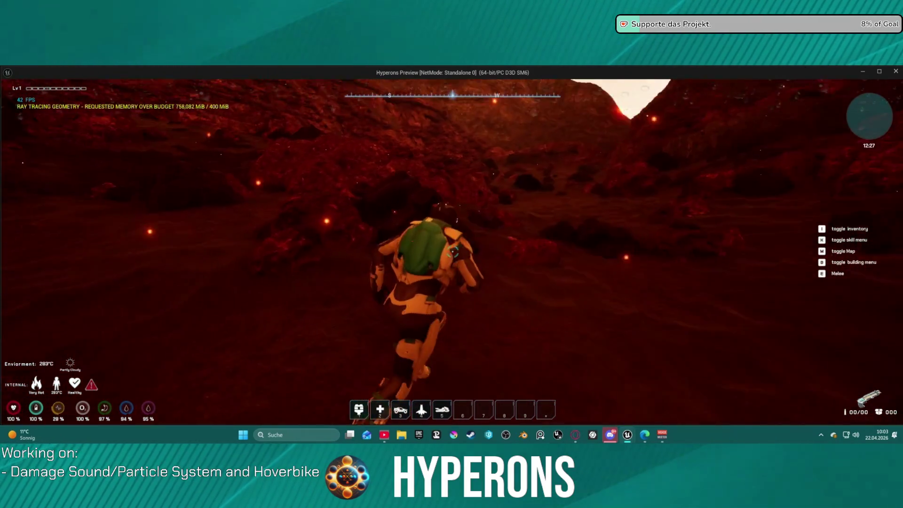
{"action": "key", "text": "w"}
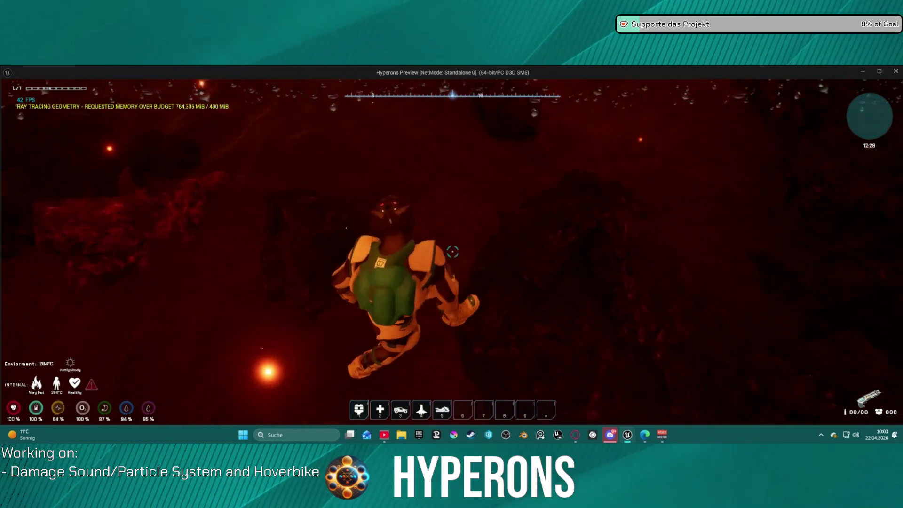
{"action": "key", "text": "w"}
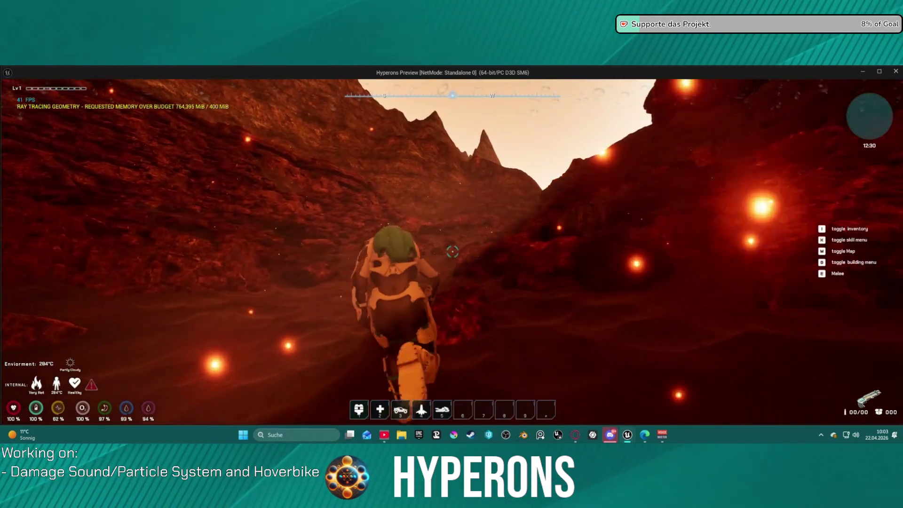
{"action": "key", "text": "w"}
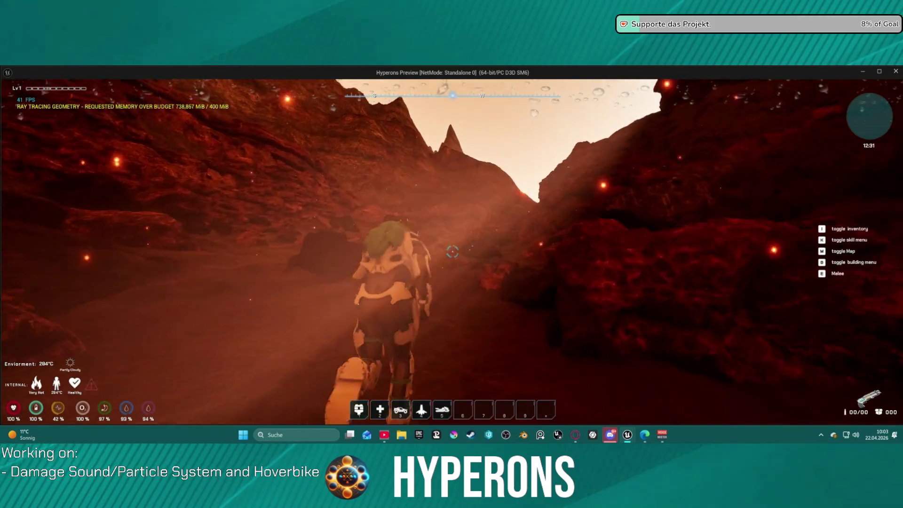
{"action": "key", "text": "w"}
{"action": "key", "text": "w"}
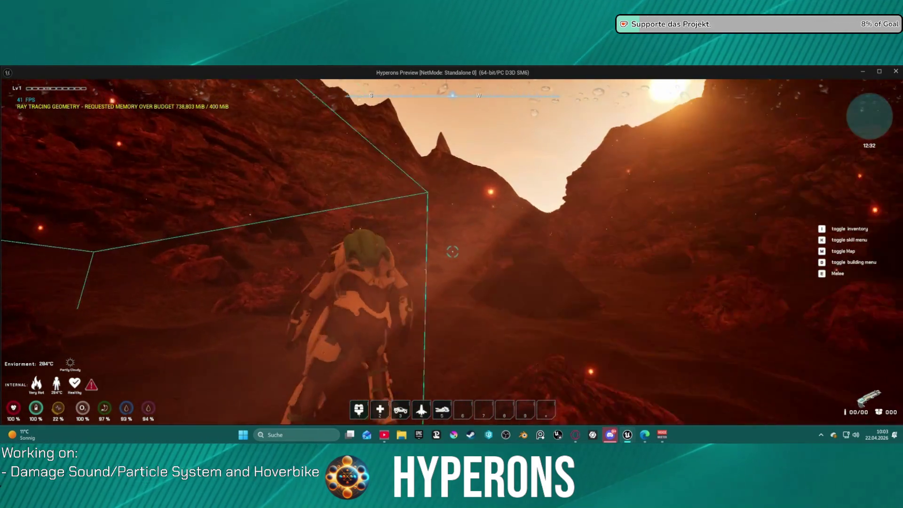
{"action": "key", "text": "w"}
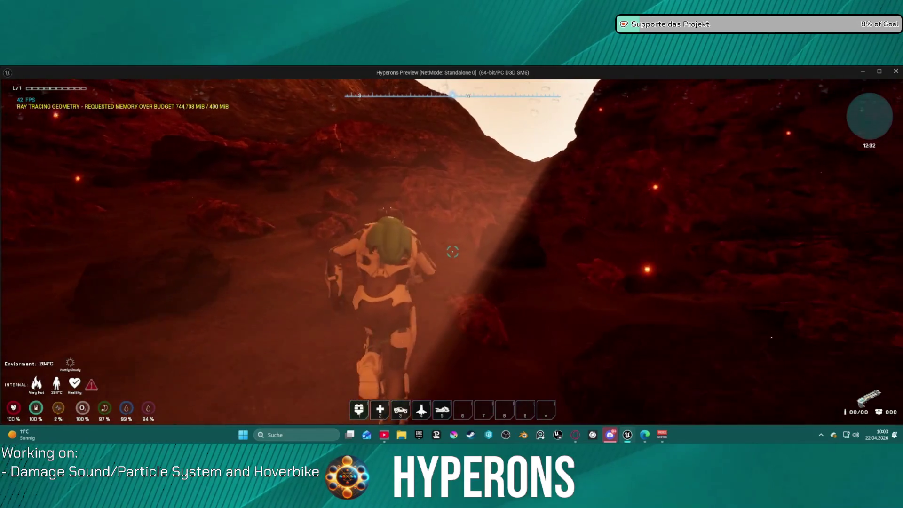
{"action": "key", "text": "w"}
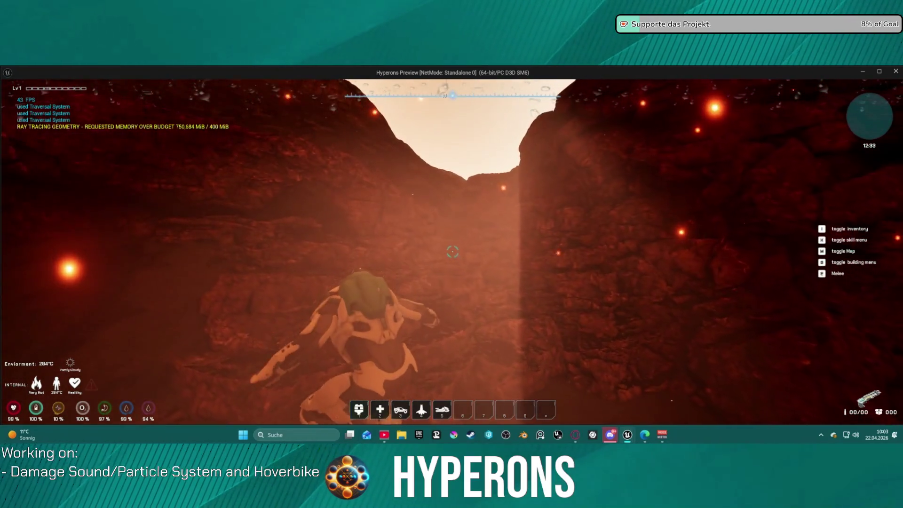
{"action": "key", "text": "w"}
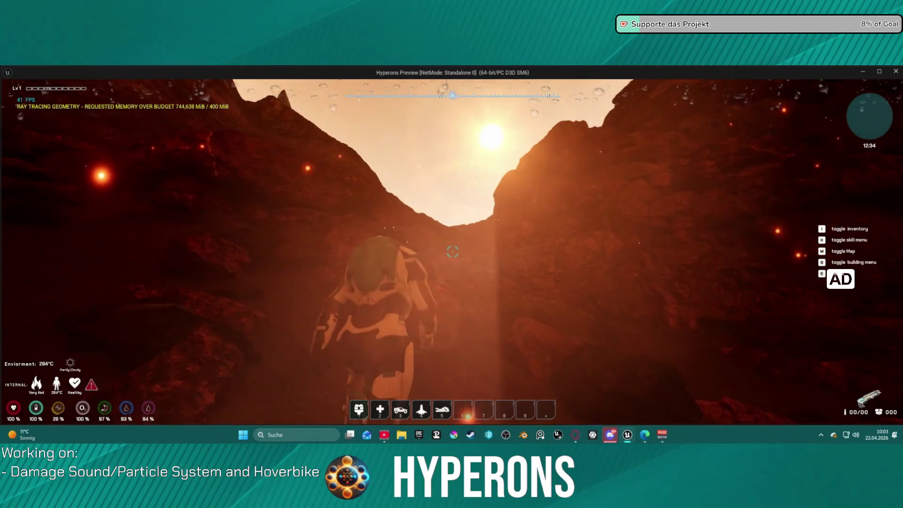
{"action": "key", "text": "w"}
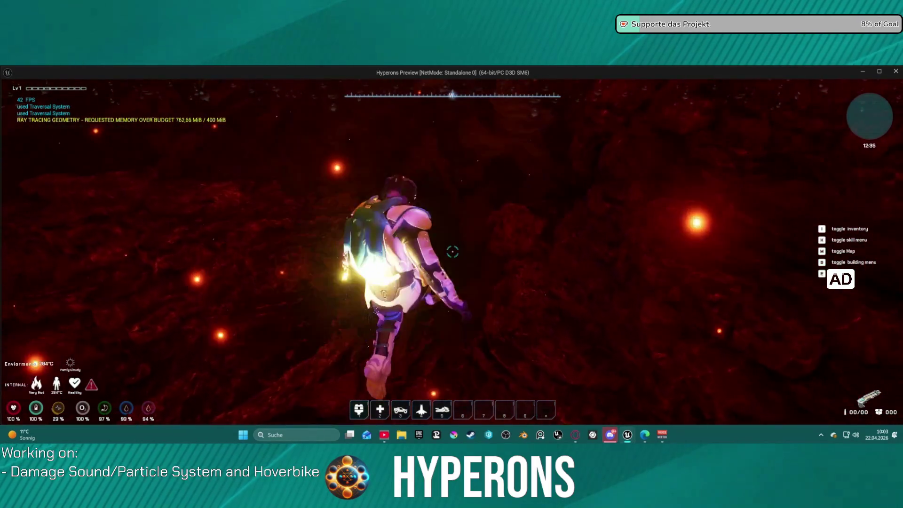
{"action": "key", "text": "w"}
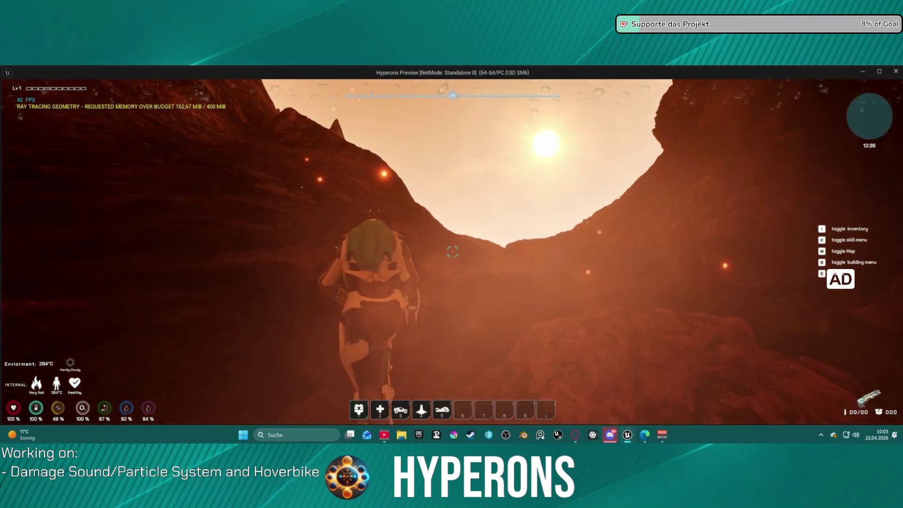
{"action": "key", "text": "w"}
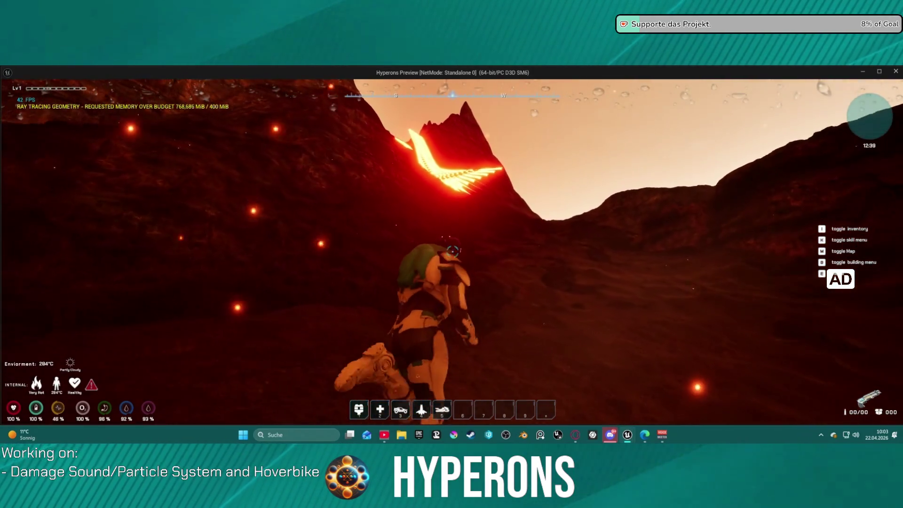
{"action": "key", "text": "w"}
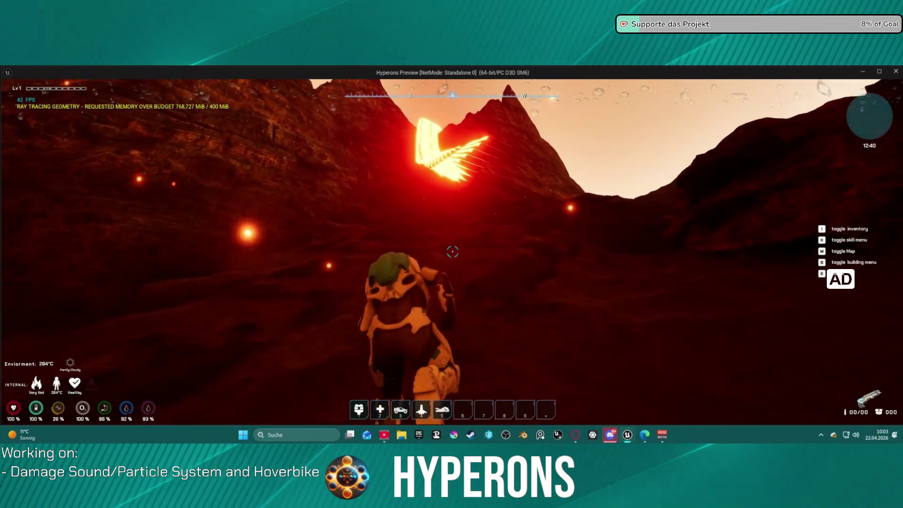
{"action": "key", "text": "w"}
{"action": "key", "text": "w"}
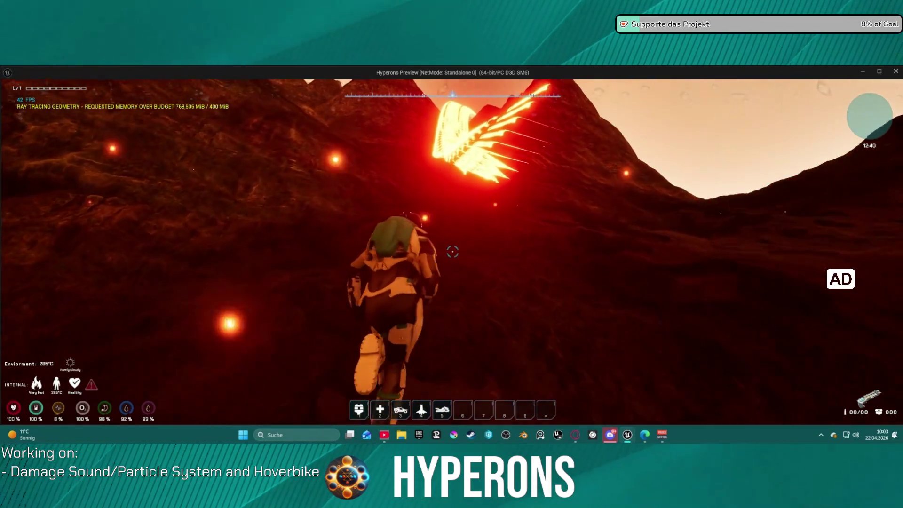
{"action": "key", "text": "w"}
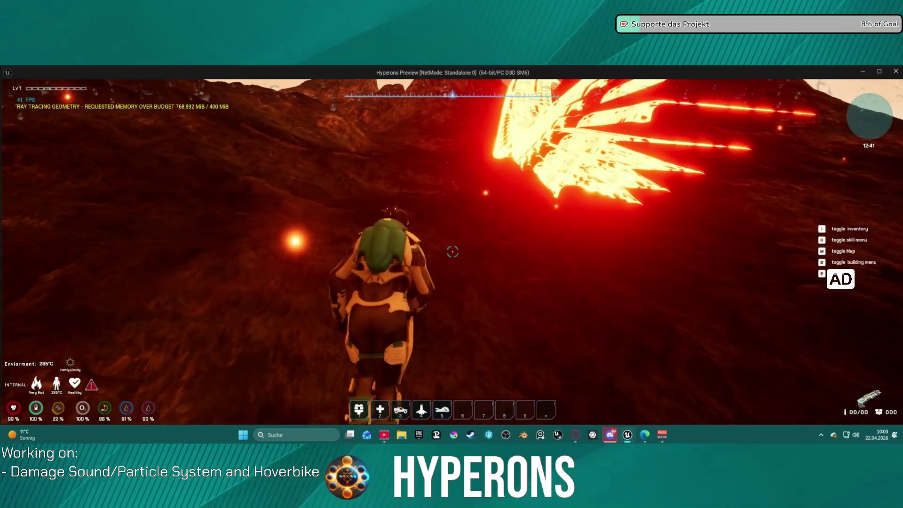
{"action": "key", "text": "w"}
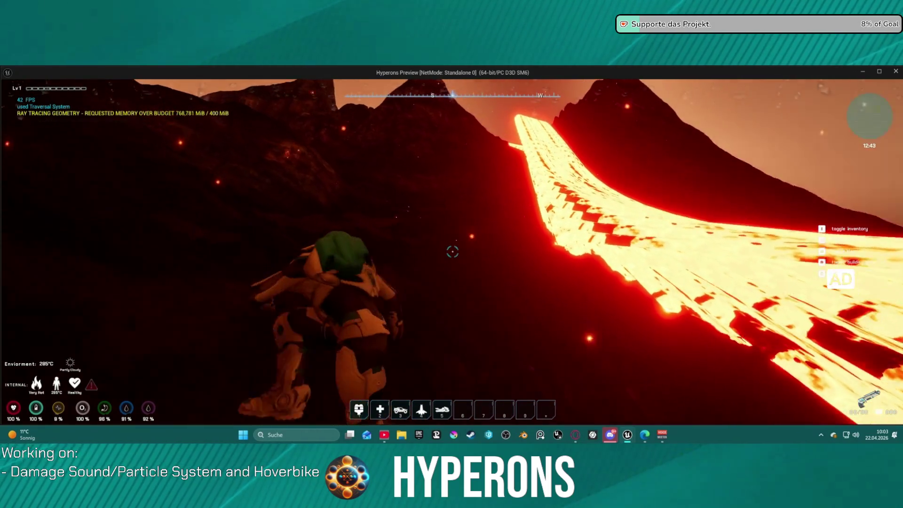
{"action": "key", "text": "space"}
{"action": "key", "text": "w"}
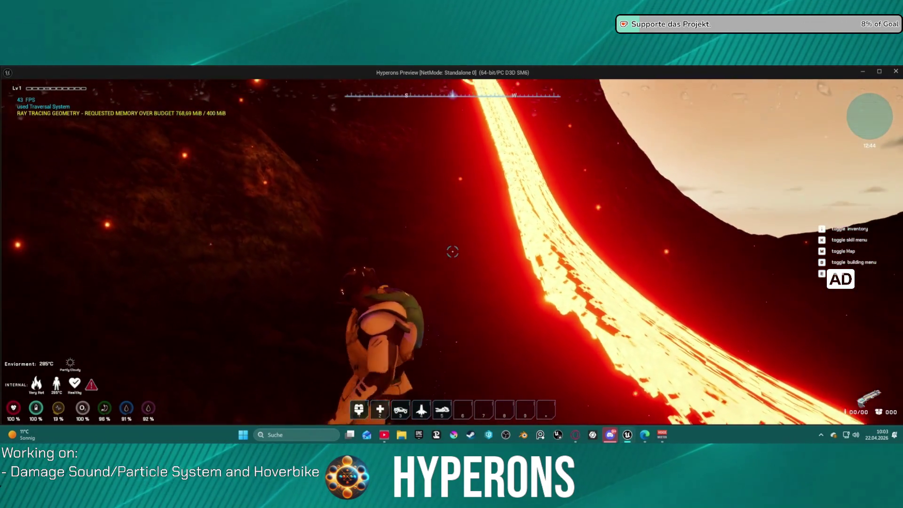
{"action": "key", "text": "space"}
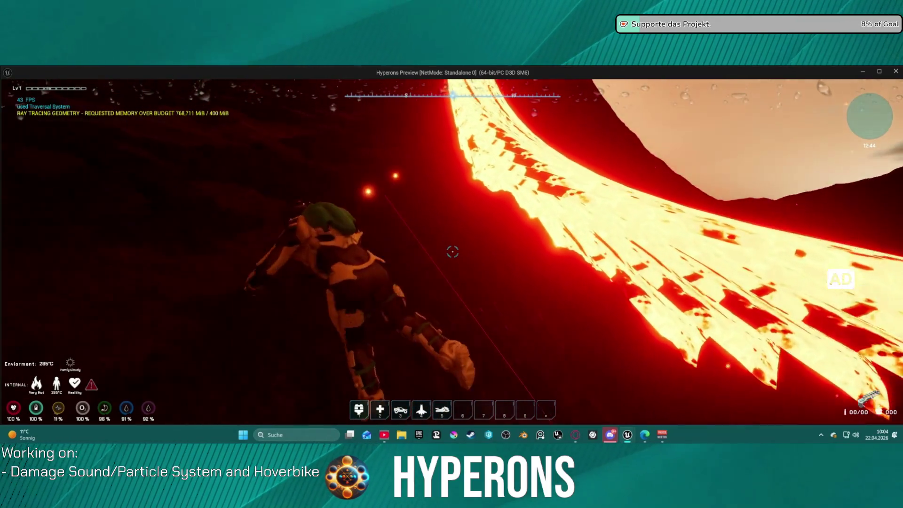
{"action": "key", "text": "w"}
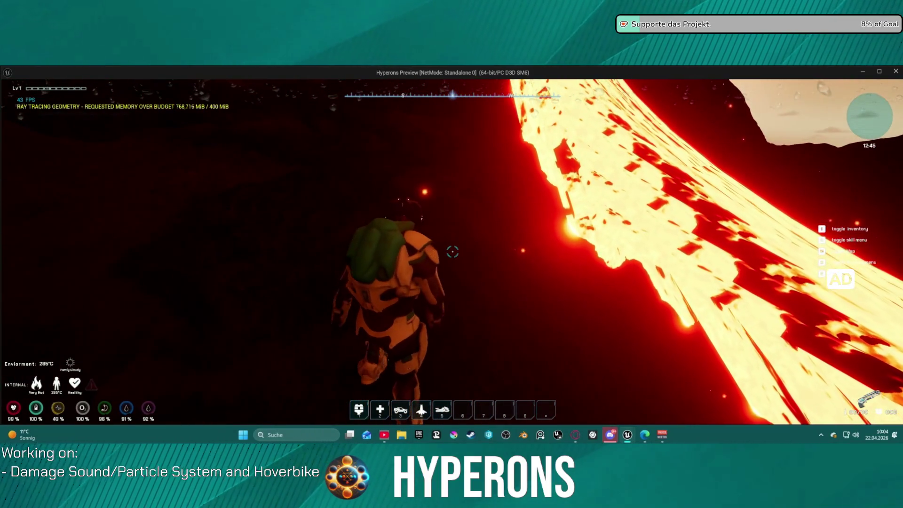
{"action": "key", "text": "space"}
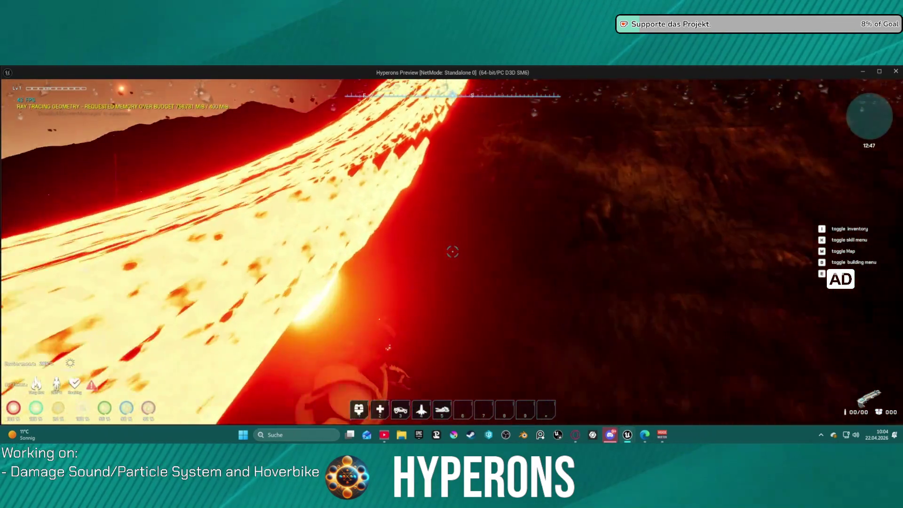
{"action": "key", "text": "w"}
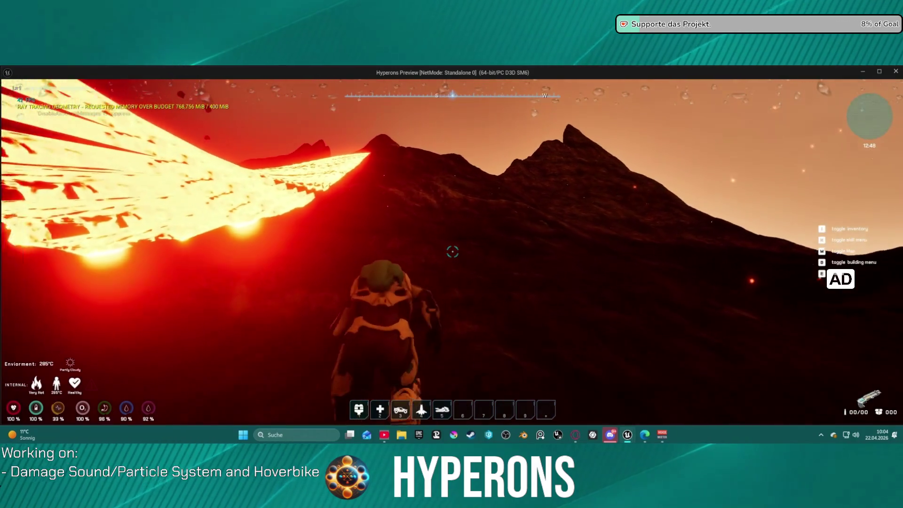
{"action": "key", "text": "w"}
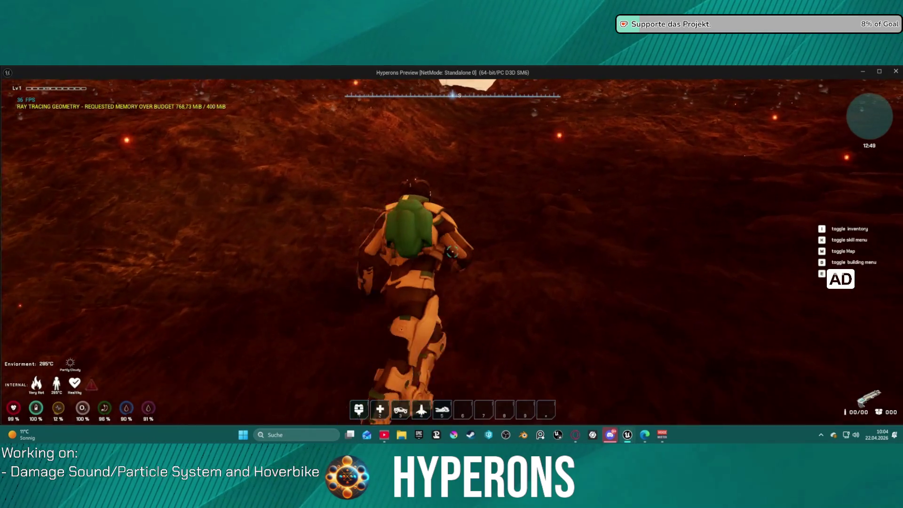
{"action": "key", "text": "w"}
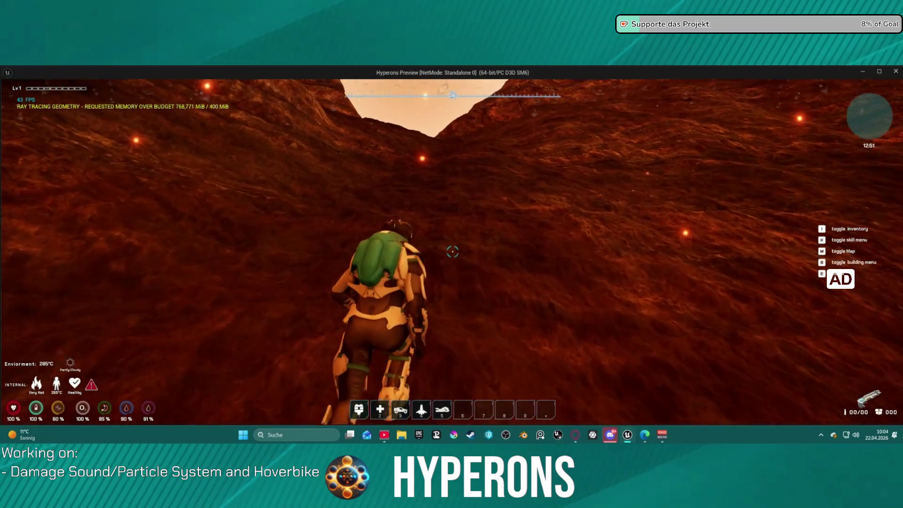
{"action": "key", "text": "w"}
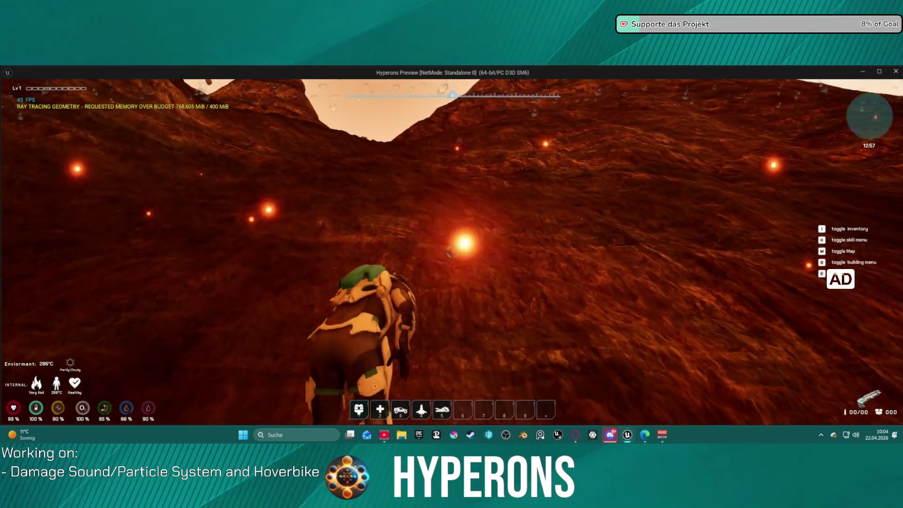
{"action": "key", "text": "space"}
{"action": "key", "text": "space"}
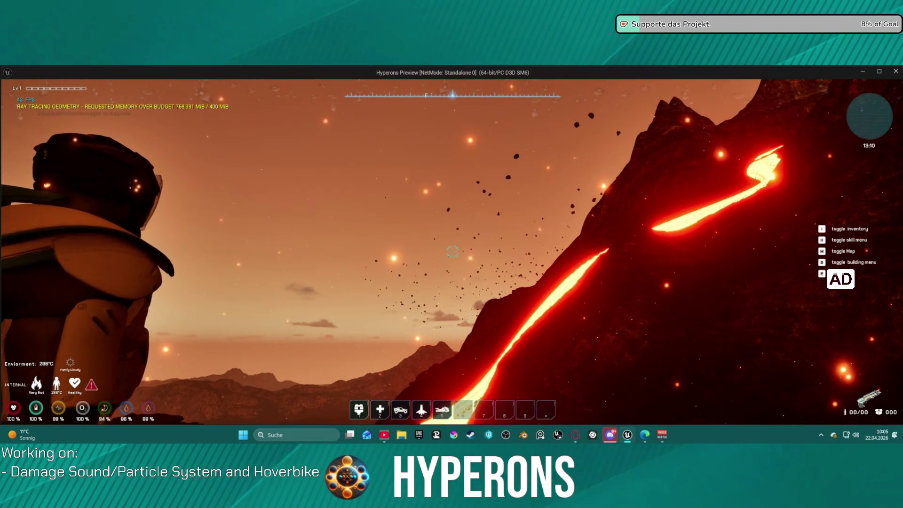
Step: Boost with the traversal thrusters over the red plain and drop back to the ground
{"action": "key", "text": "space"}
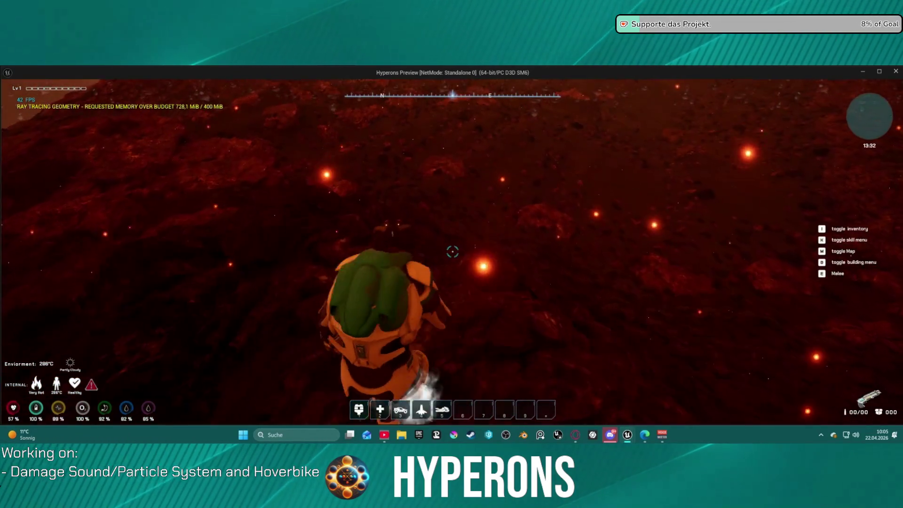
{"action": "key", "text": "space"}
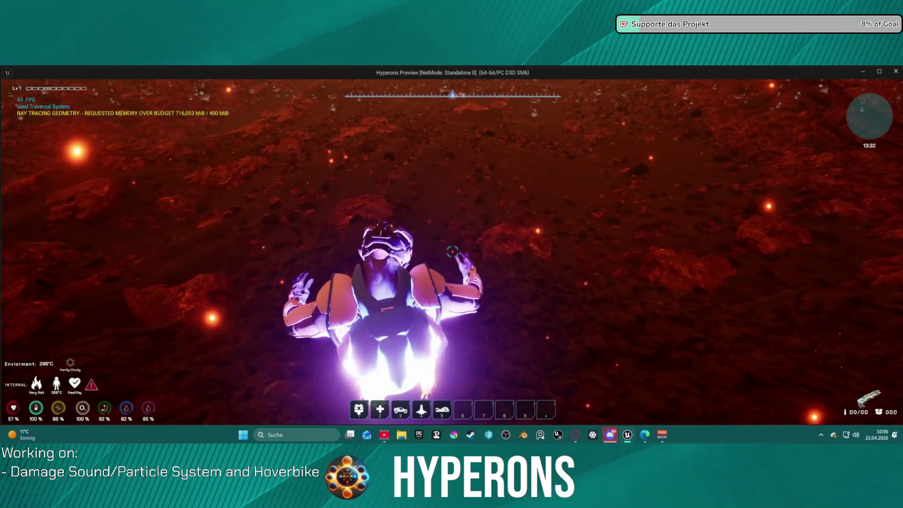
{"action": "key", "text": "space"}
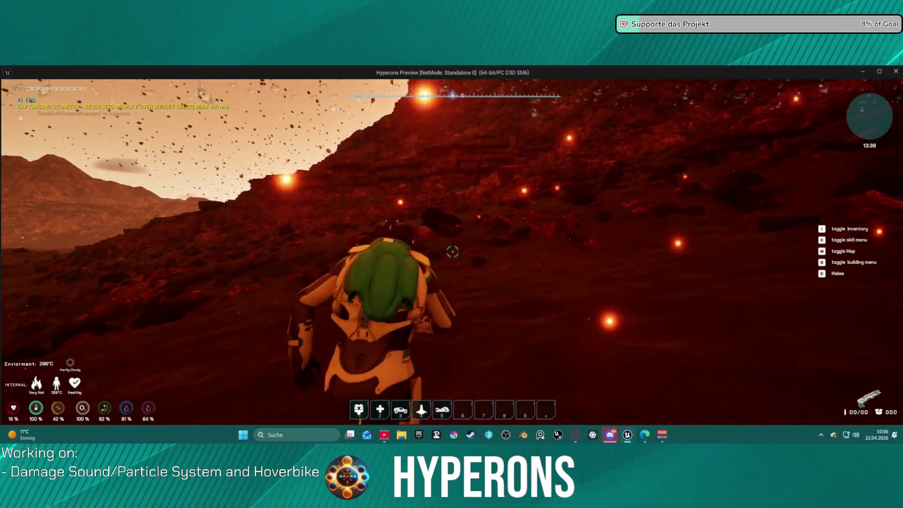
Step: Close the inventory and construct the outlined building with the beam
{"action": "key", "text": "i"}
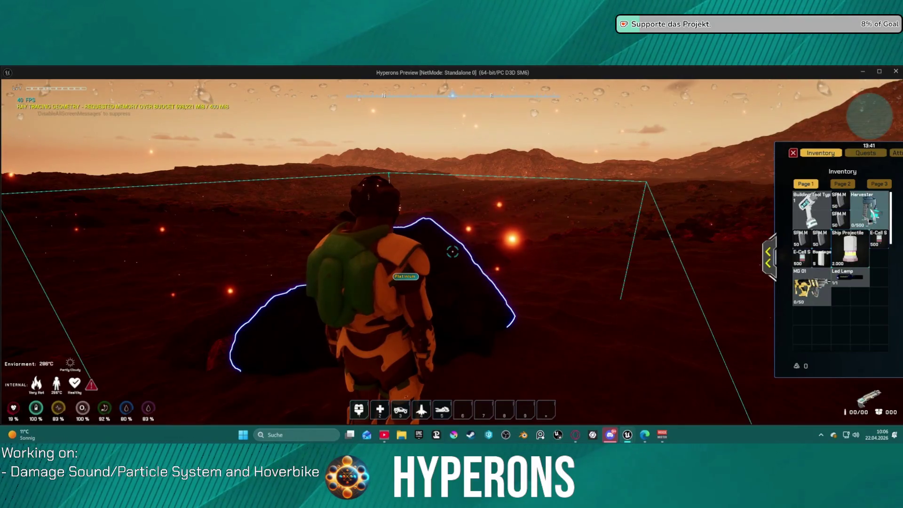
{"action": "left_click", "coordinate": [794, 154]}
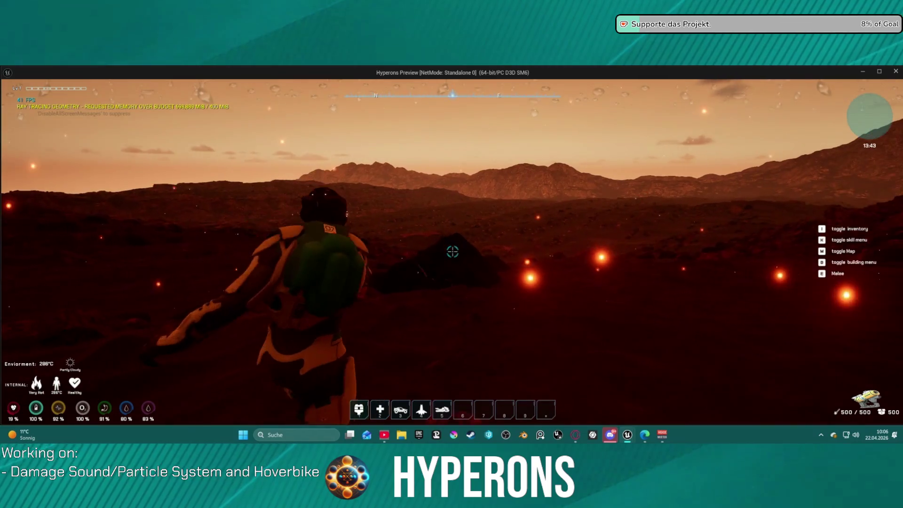
{"action": "left_click", "coordinate": [452, 251]}
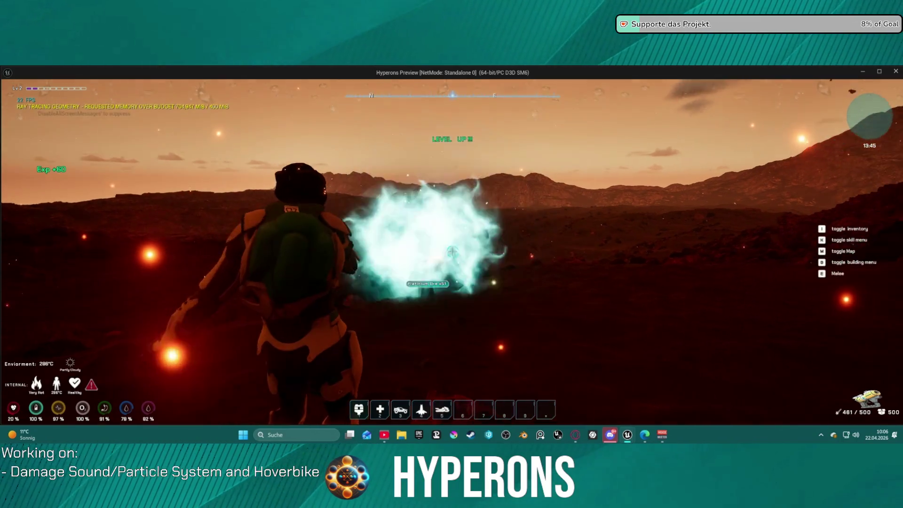
Step: Run south along the cliff and mine the rock for Platinium Ore
{"action": "key", "text": "w"}
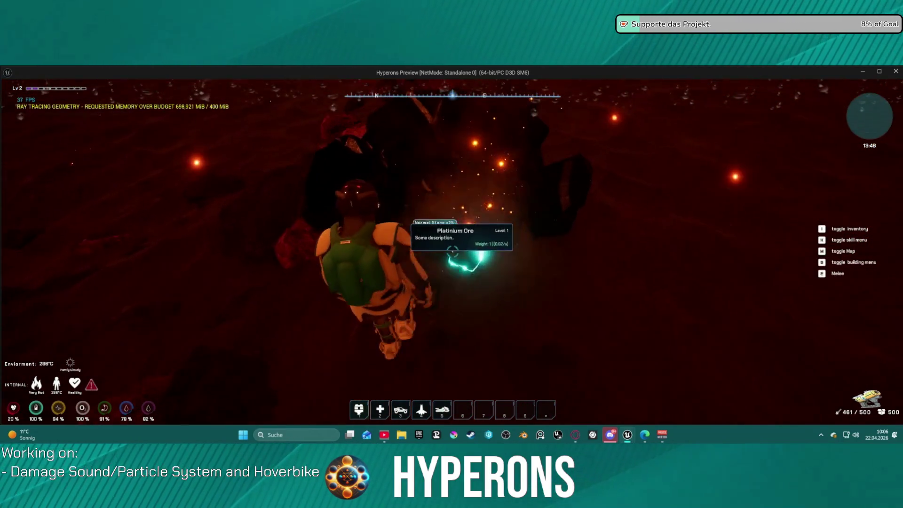
{"action": "key", "text": "w"}
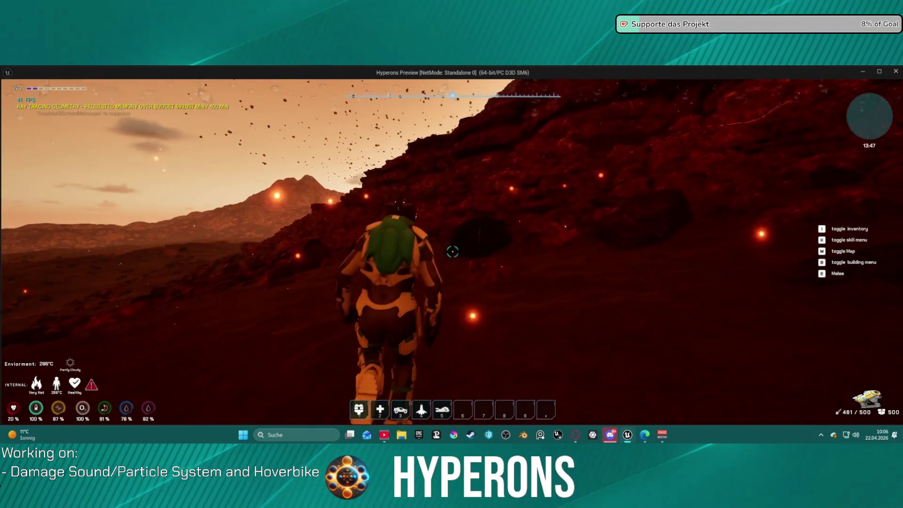
{"action": "key", "text": "w"}
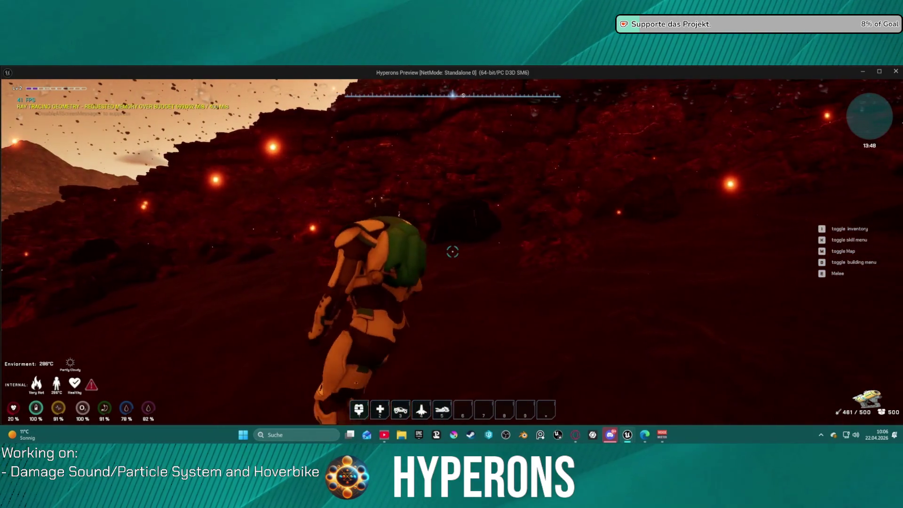
{"action": "left_click", "coordinate": [452, 251]}
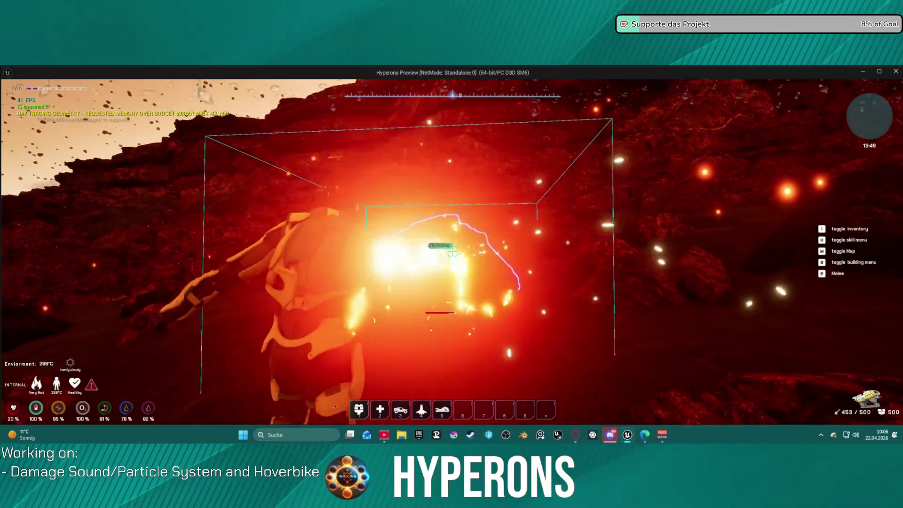
{"action": "left_click", "coordinate": [452, 251]}
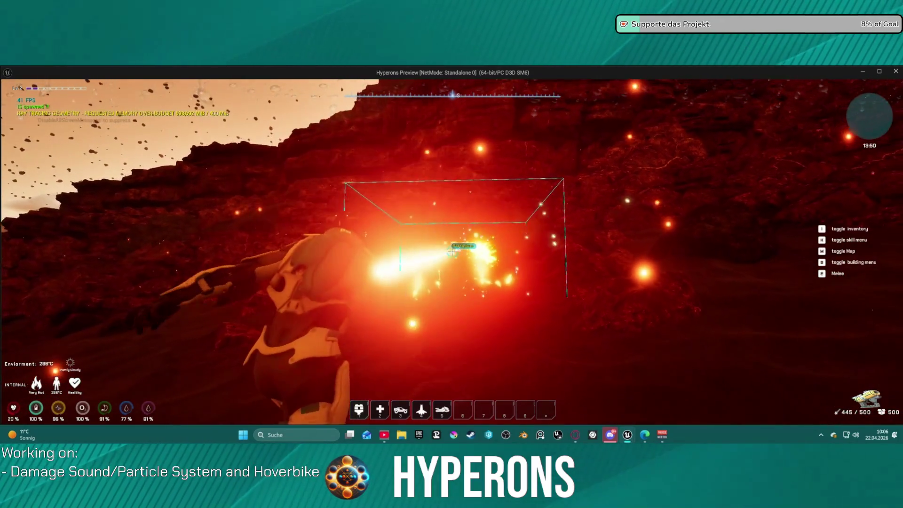
{"action": "left_click", "coordinate": [452, 252]}
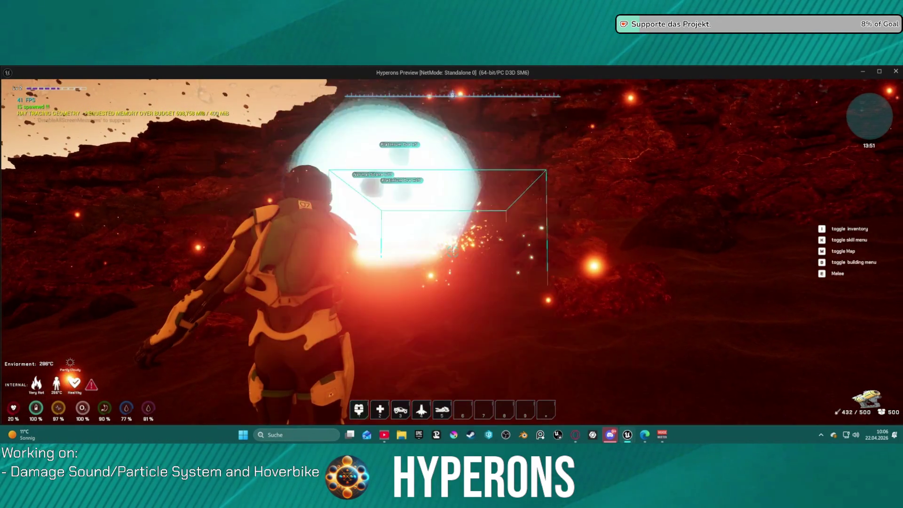
Step: Run into the rocky canyon, break open the Sulfur deposit, then exit the preview with Esc
{"action": "key", "text": "w"}
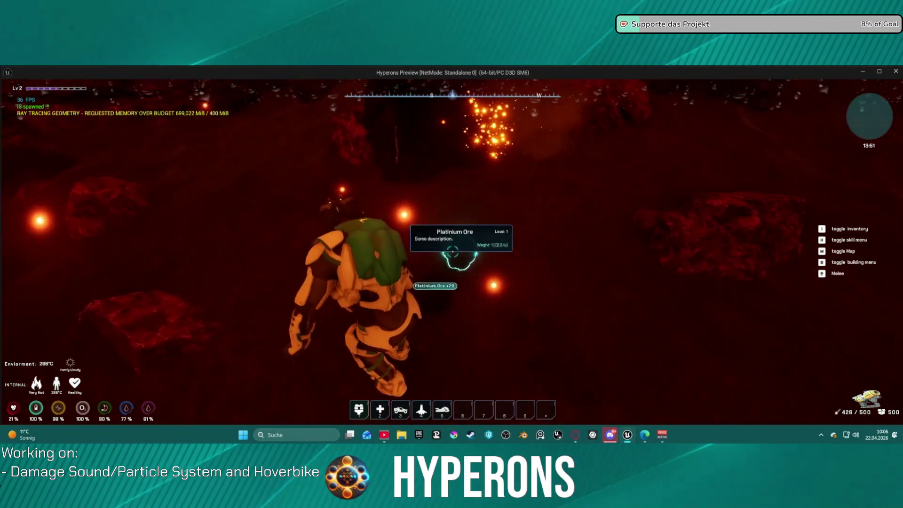
{"action": "key", "text": "w"}
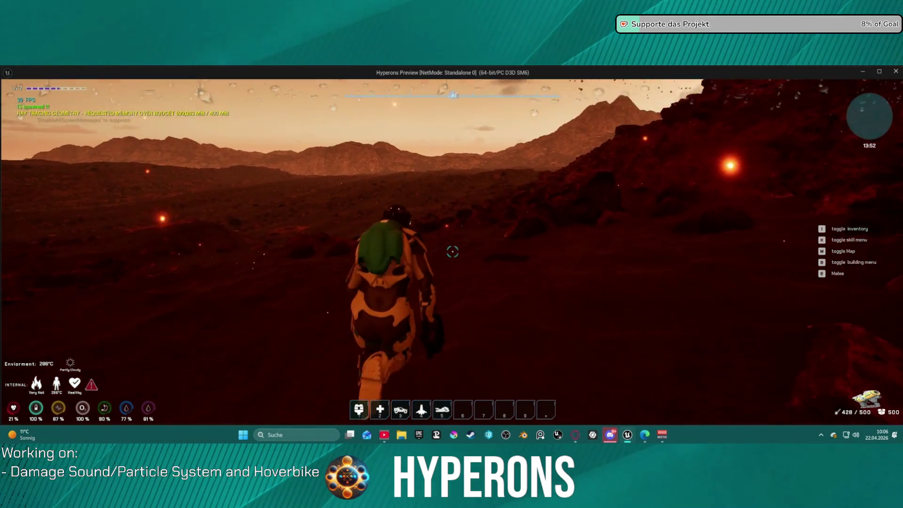
{"action": "key", "text": "w"}
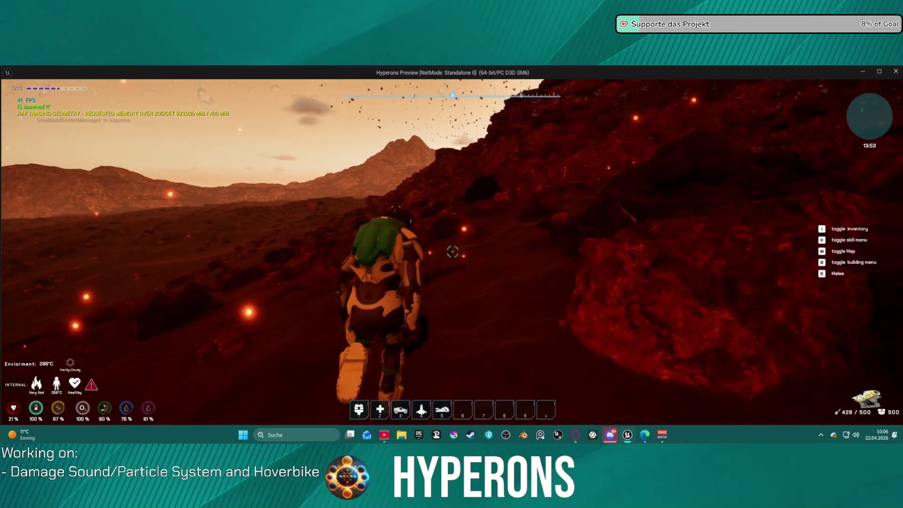
{"action": "key", "text": "w"}
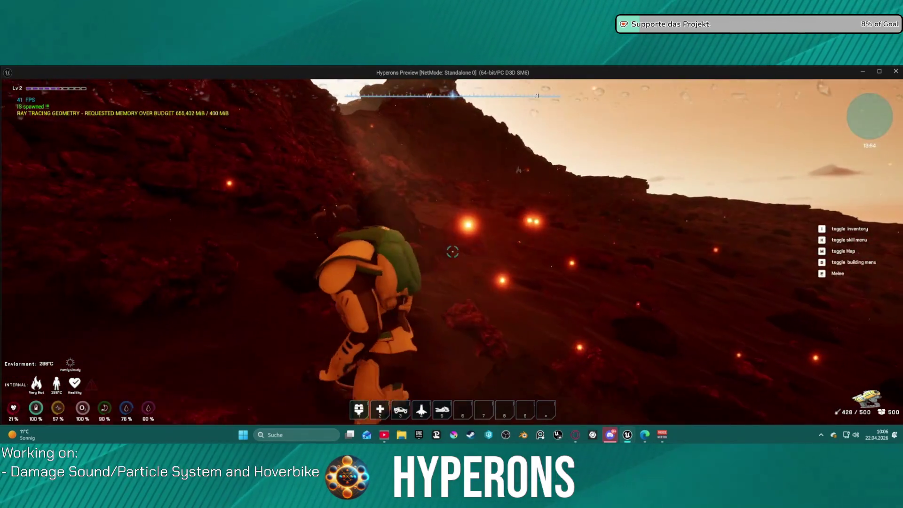
{"action": "key", "text": "w"}
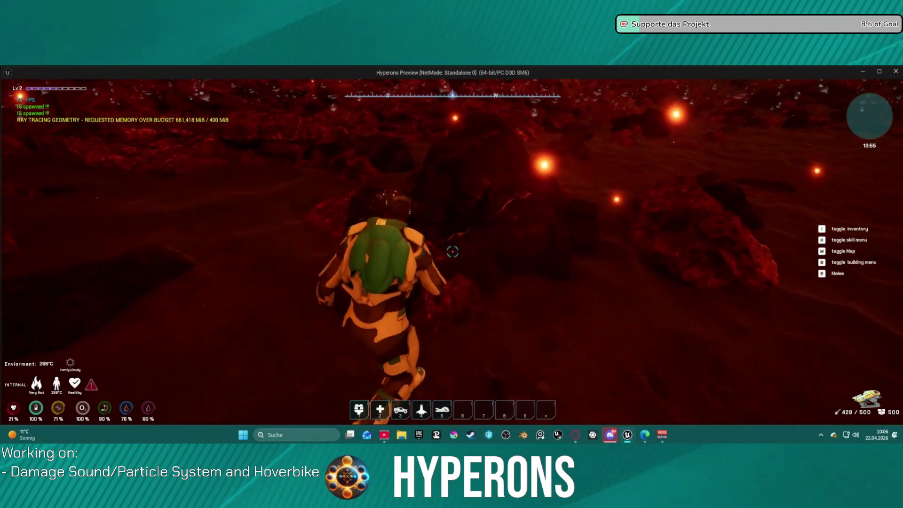
{"action": "key", "text": "w"}
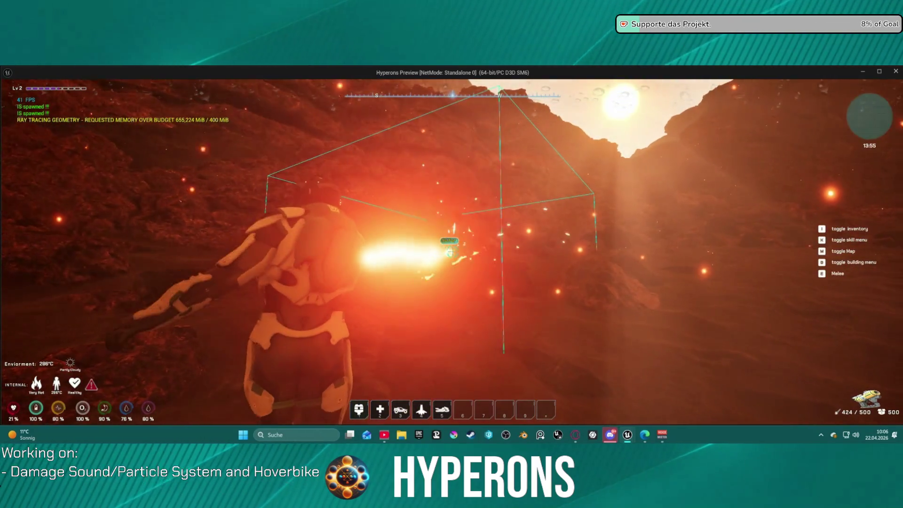
{"action": "key", "text": "w"}
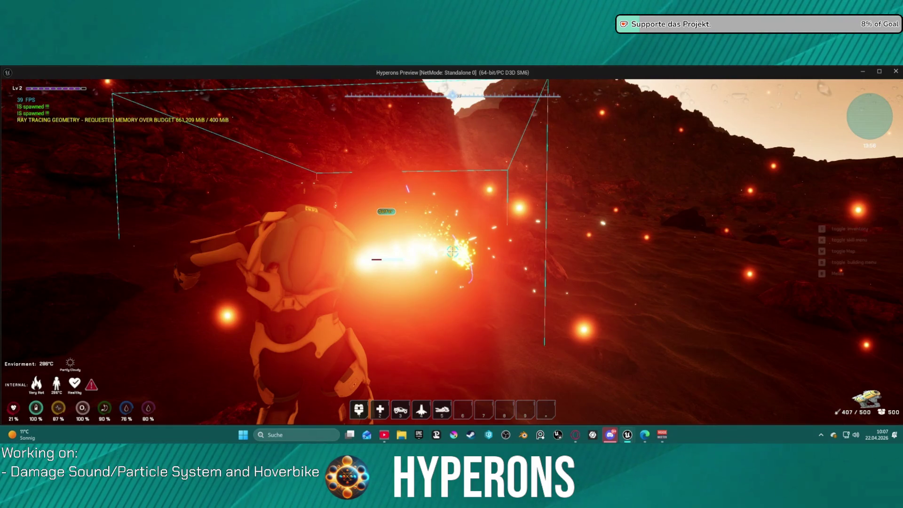
{"action": "key", "text": "w"}
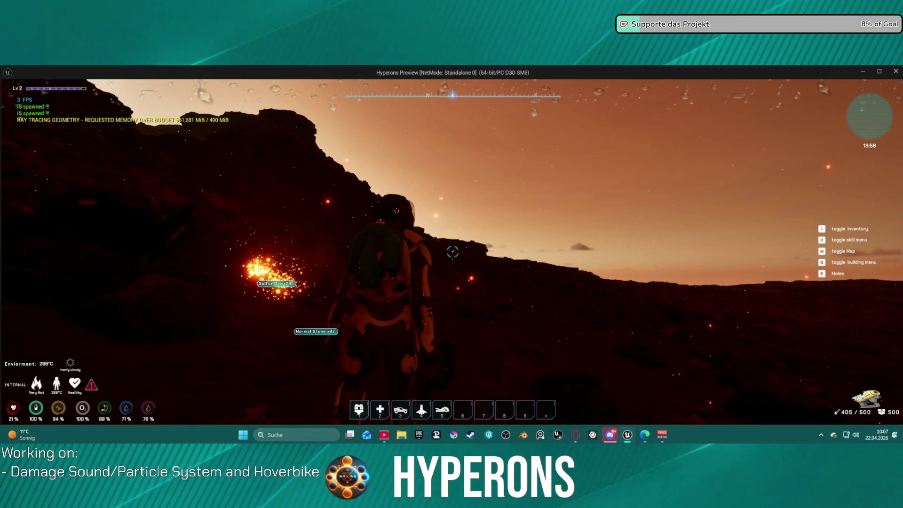
{"action": "key", "text": "Escape"}
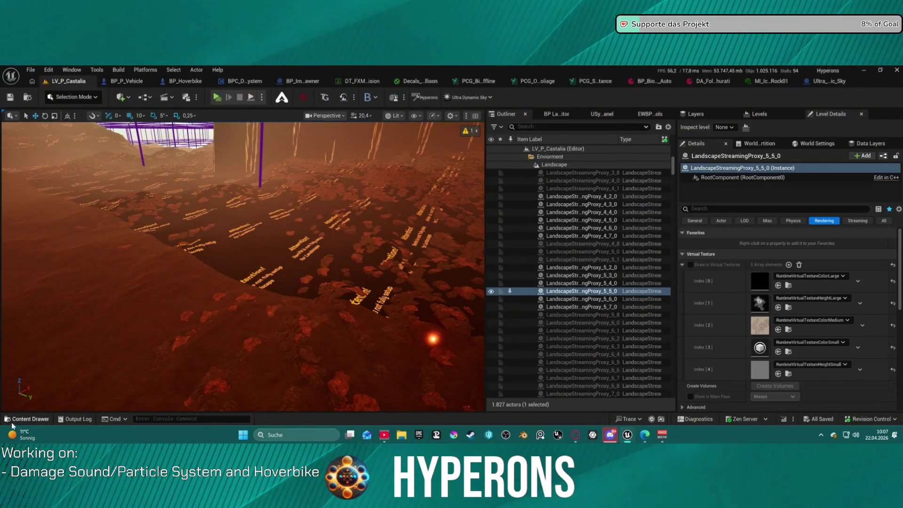
Step: Browse the Content Drawer to the Pickups > CraftingResources folder
{"action": "left_click", "coordinate": [41, 418]}
{"action": "scroll", "coordinate": [25, 318], "scroll_direction": "up", "scroll_amount": 1}
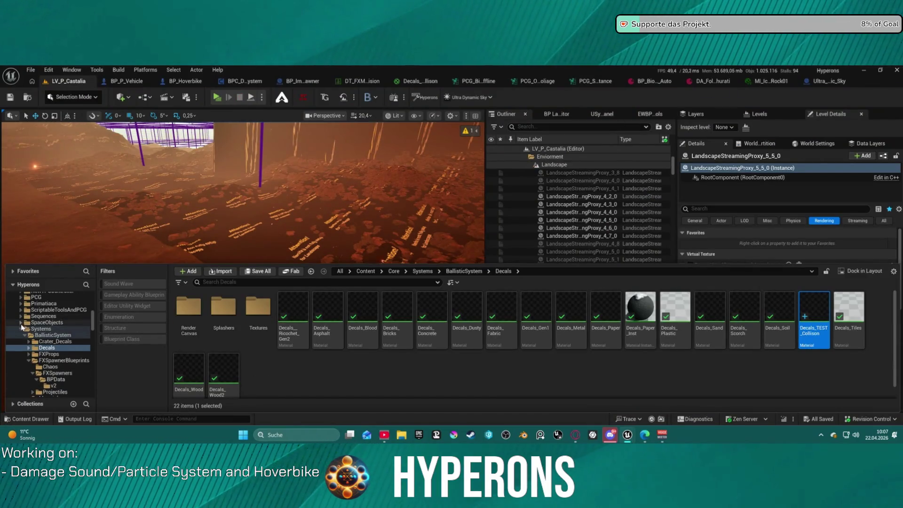
{"action": "left_click", "coordinate": [22, 327], "text": "ctrl"}
{"action": "scroll", "coordinate": [56, 338], "scroll_direction": "up", "scroll_amount": 10}
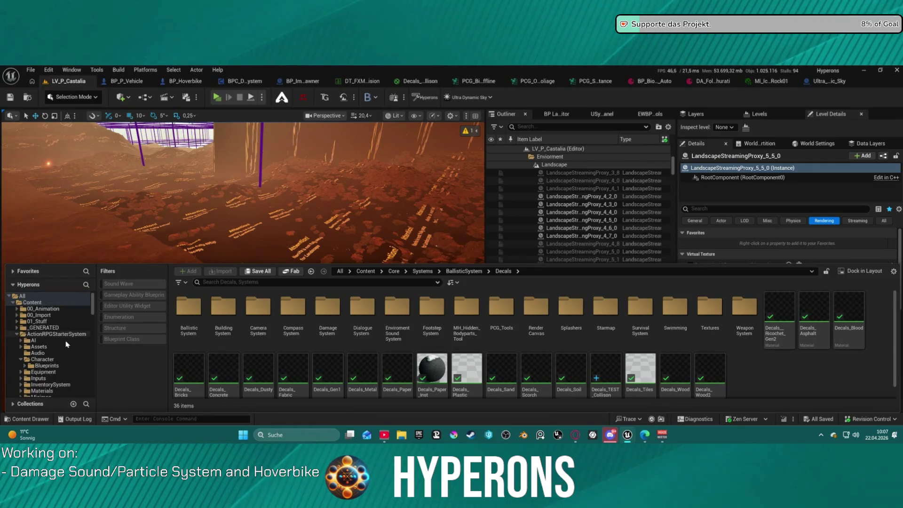
{"action": "scroll", "coordinate": [68, 341], "scroll_direction": "down", "scroll_amount": 5}
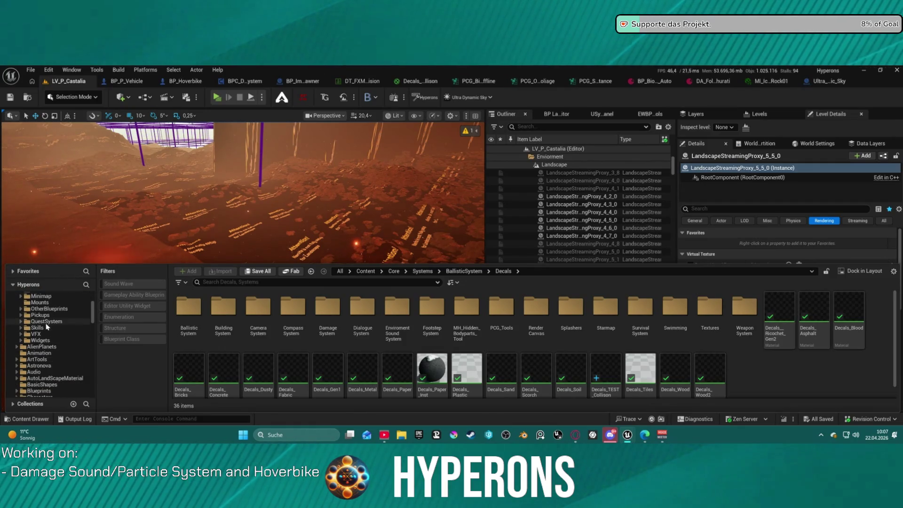
{"action": "left_click", "coordinate": [46, 322]}
{"action": "left_click", "coordinate": [46, 315]}
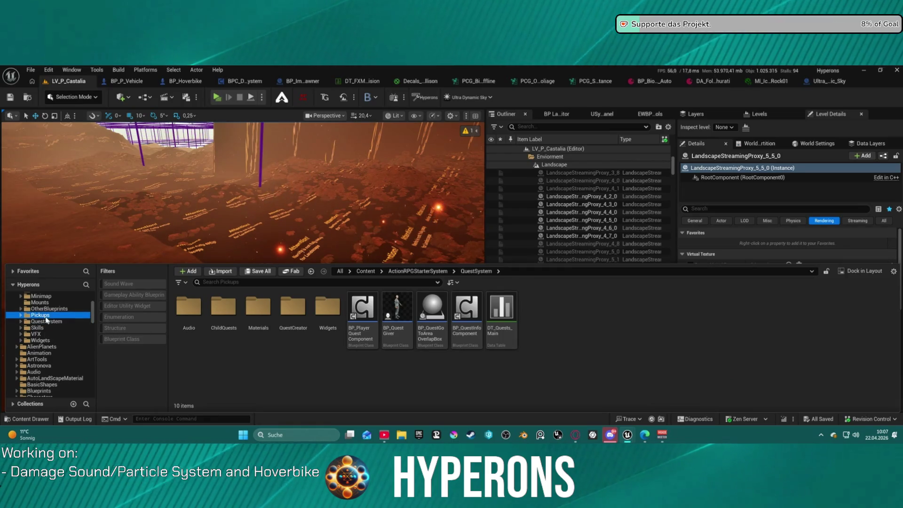
{"action": "left_click", "coordinate": [257, 306]}
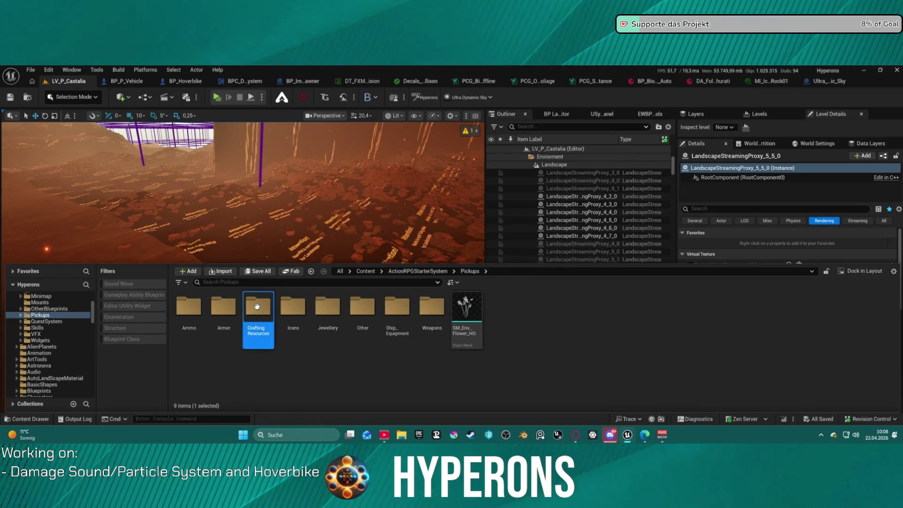
{"action": "double_click", "coordinate": [257, 306]}
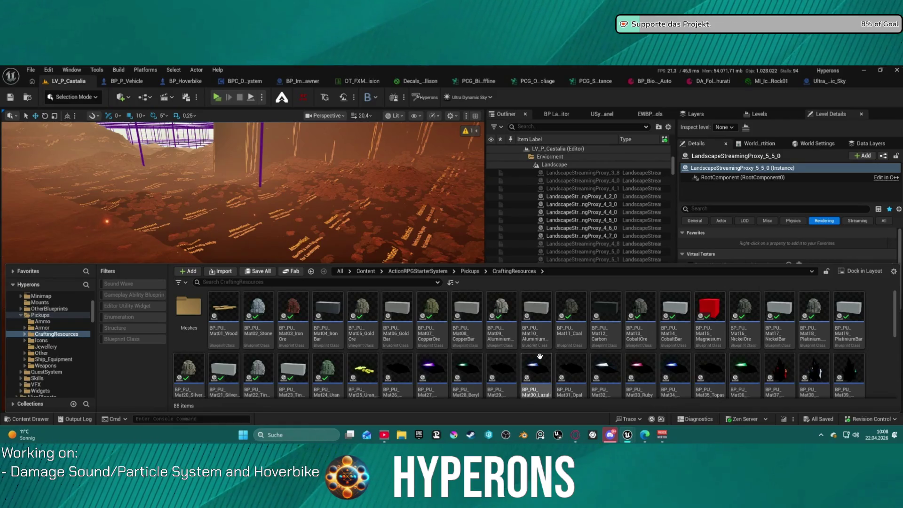
Step: Scroll down to BP_PU_Mat85_SulfurOre and open the blueprint
{"action": "scroll", "coordinate": [539, 356], "scroll_direction": "down", "scroll_amount": 1}
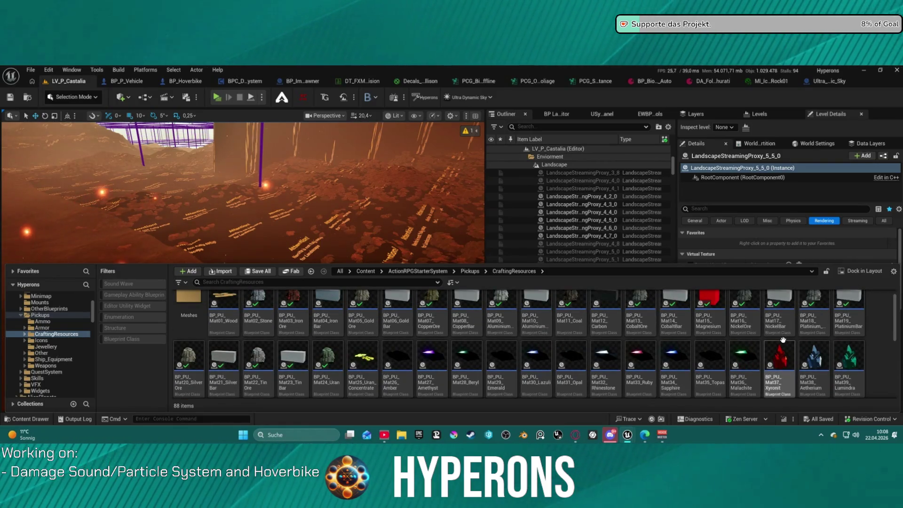
{"action": "scroll", "coordinate": [235, 352], "scroll_direction": "down", "scroll_amount": 2}
{"action": "scroll", "coordinate": [234, 353], "scroll_direction": "down", "scroll_amount": 1}
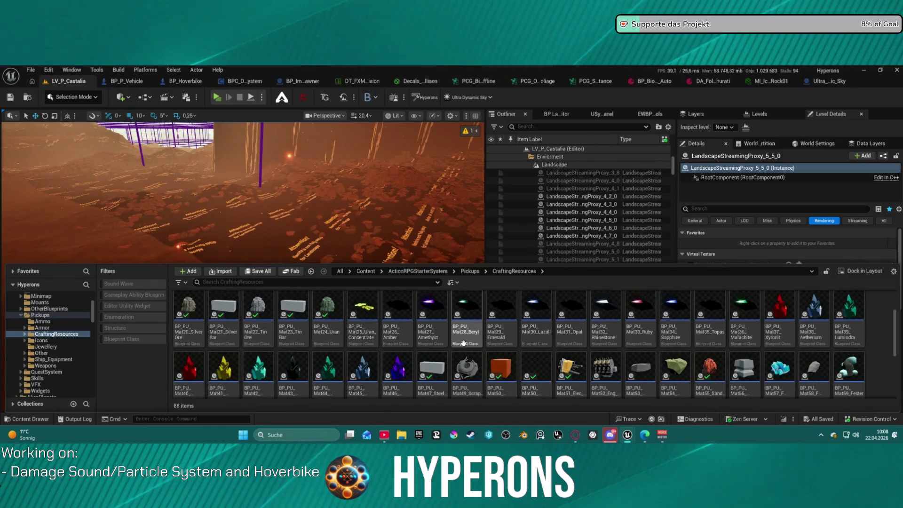
{"action": "scroll", "coordinate": [478, 343], "scroll_direction": "down", "scroll_amount": 6}
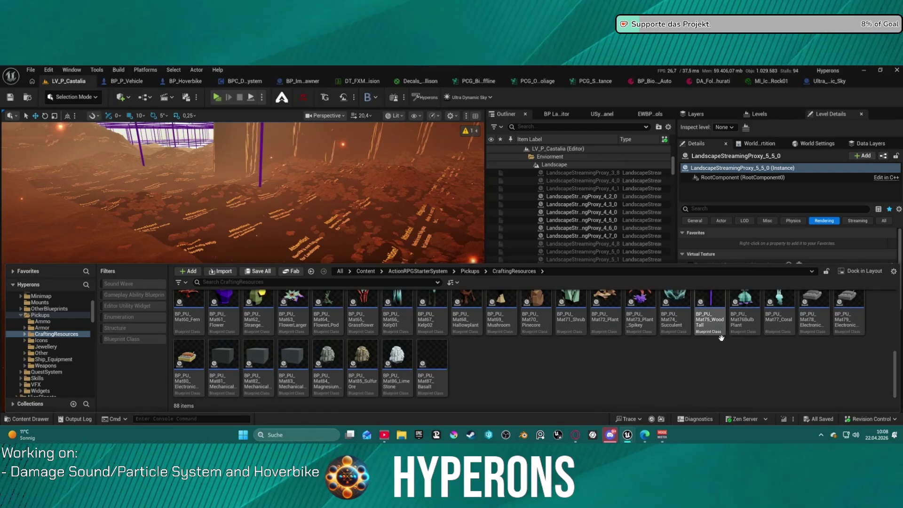
{"action": "double_click", "coordinate": [371, 356]}
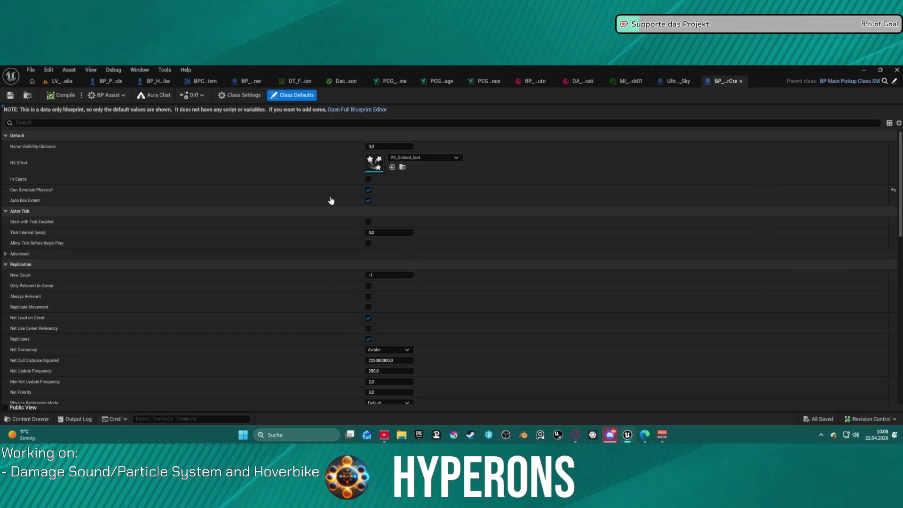
Step: Open the SulfurOre blueprint in the full editor and select its Box component
{"action": "left_click", "coordinate": [357, 109]}
{"action": "left_click", "coordinate": [28, 144]}
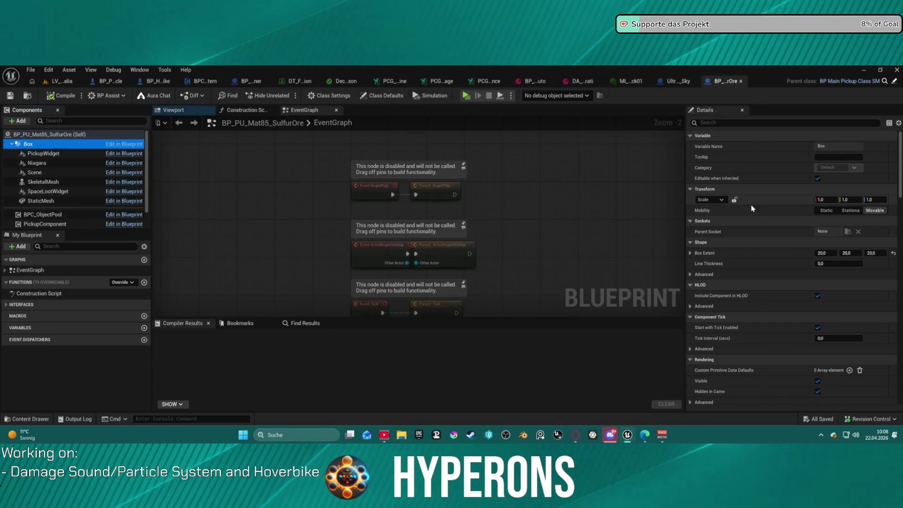
{"action": "scroll", "coordinate": [751, 209], "scroll_direction": "down", "scroll_amount": 15}
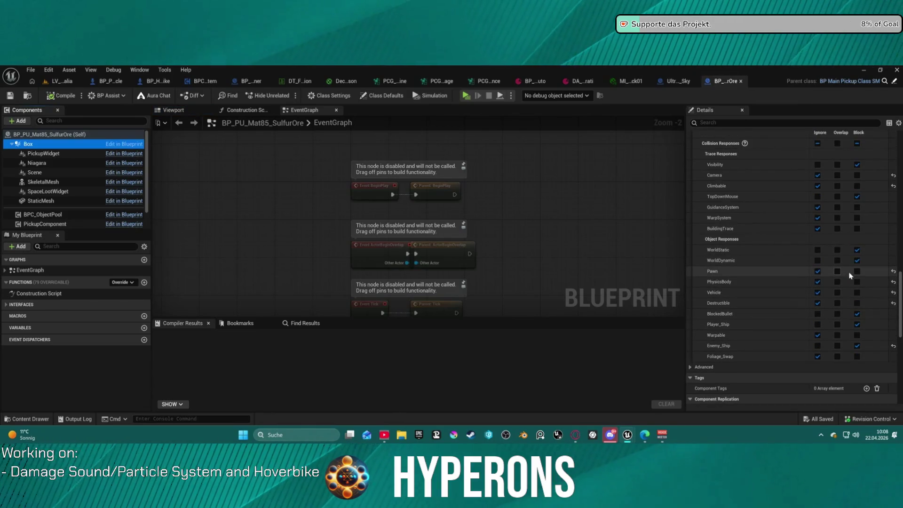
{"action": "scroll", "coordinate": [849, 275], "scroll_direction": "up", "scroll_amount": 2}
{"action": "scroll", "coordinate": [846, 272], "scroll_direction": "up", "scroll_amount": 1}
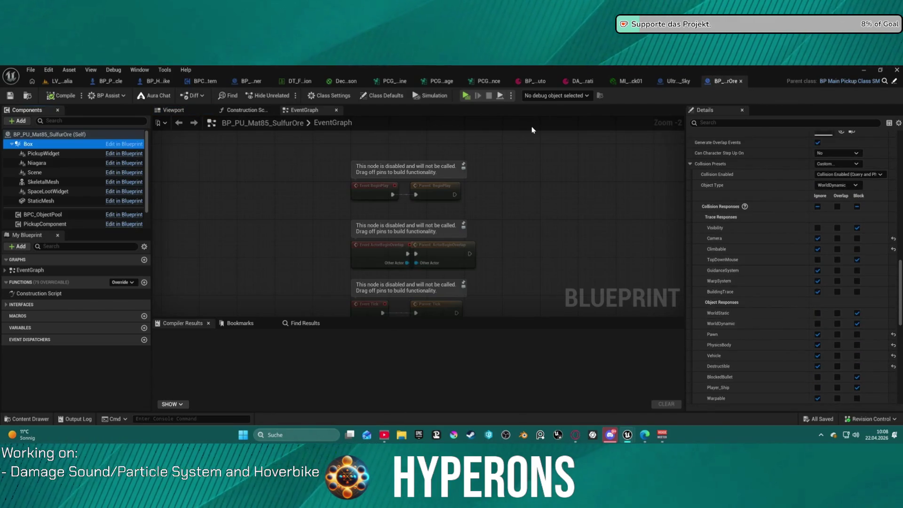
Step: Check the AluminiumOre blueprint's defaults for comparison, then set the Box's Camera response to Block
{"action": "key", "text": "ctrl+space"}
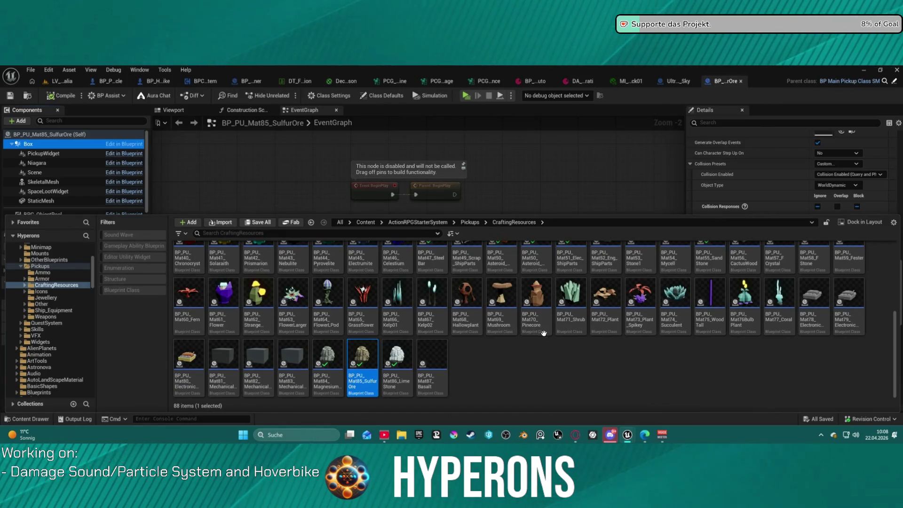
{"action": "scroll", "coordinate": [543, 332], "scroll_direction": "up", "scroll_amount": 3}
{"action": "double_click", "coordinate": [506, 252]}
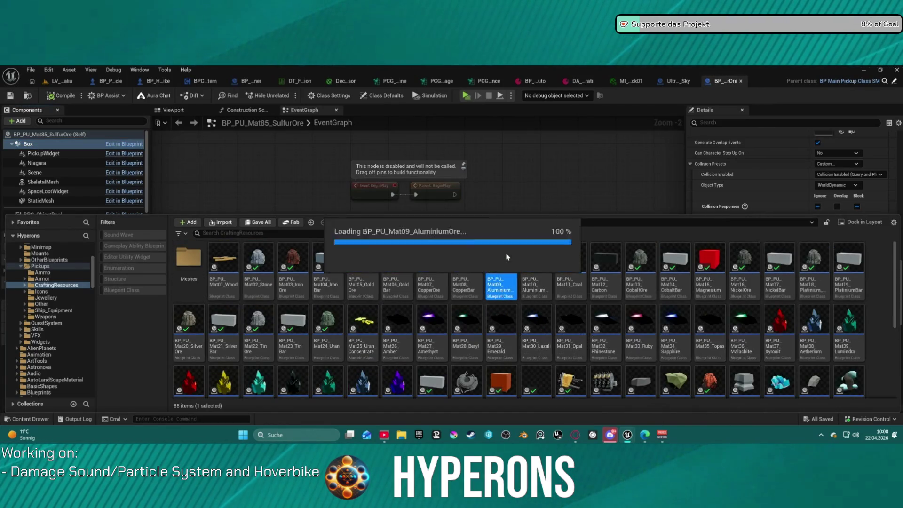
{"action": "left_click", "coordinate": [742, 81]}
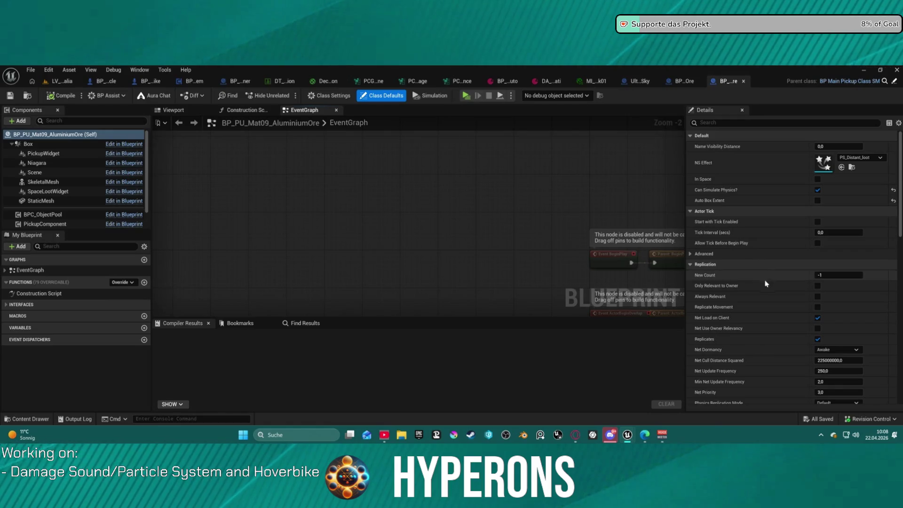
{"action": "key", "text": "ctrl+w"}
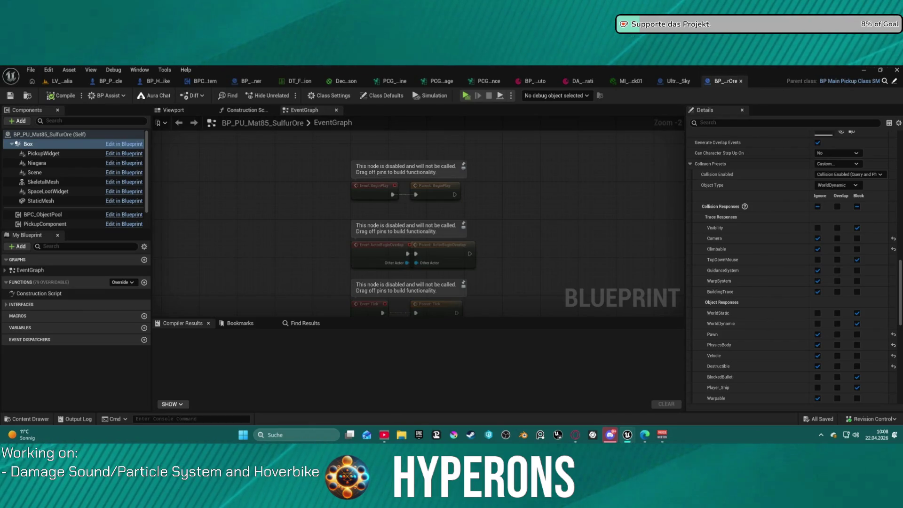
{"action": "left_click", "coordinate": [856, 239]}
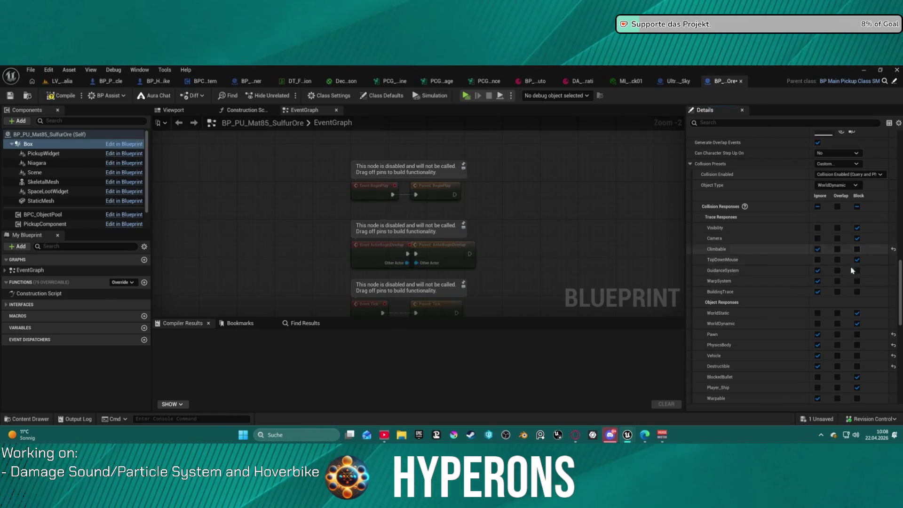
Step: Set the Box to overlap Pawn, block PhysicsBody and Vehicle, ignore BlockedBullet, and compile
{"action": "left_click", "coordinate": [837, 334]}
{"action": "left_click", "coordinate": [856, 344]}
{"action": "left_click", "coordinate": [856, 355]}
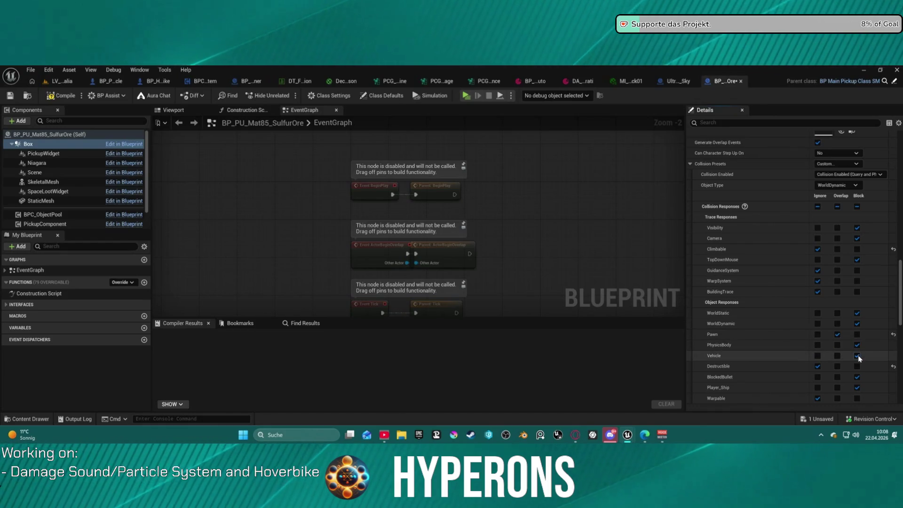
{"action": "scroll", "coordinate": [859, 354], "scroll_direction": "down", "scroll_amount": 2}
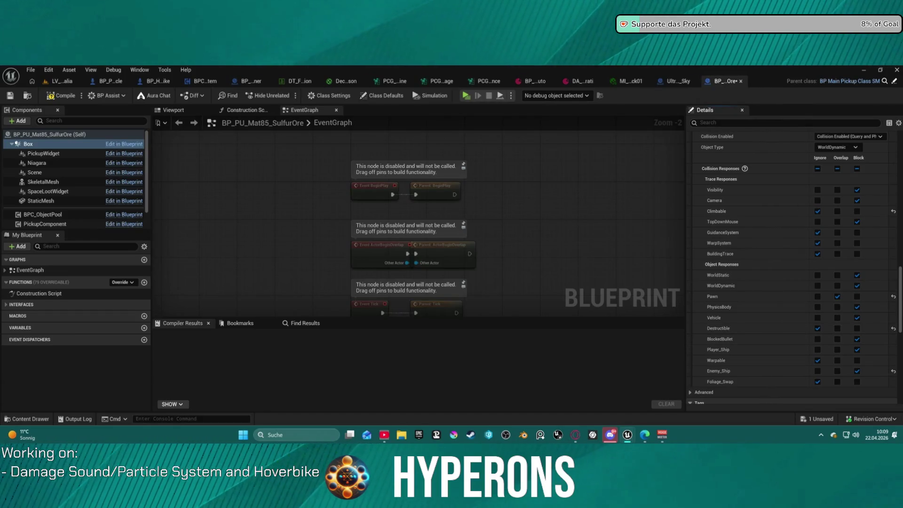
{"action": "left_click", "coordinate": [817, 338]}
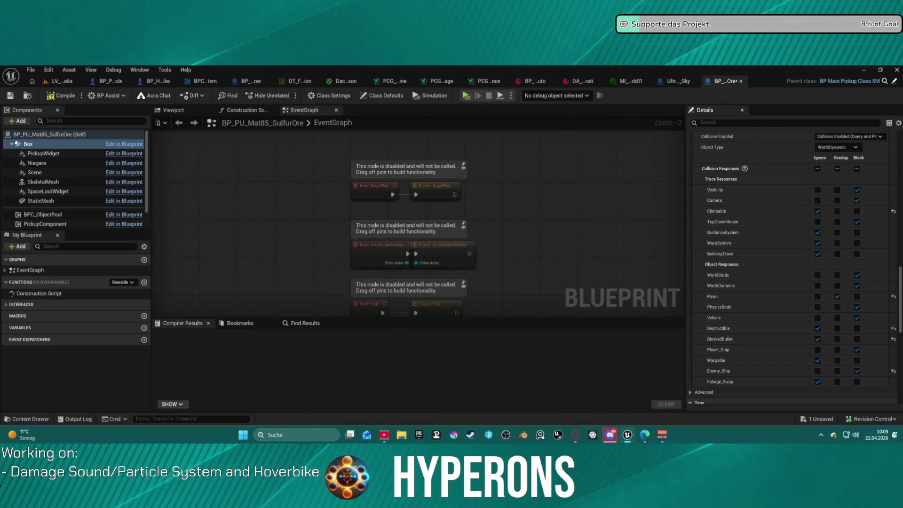
{"action": "scroll", "coordinate": [867, 294], "scroll_direction": "down", "scroll_amount": 1}
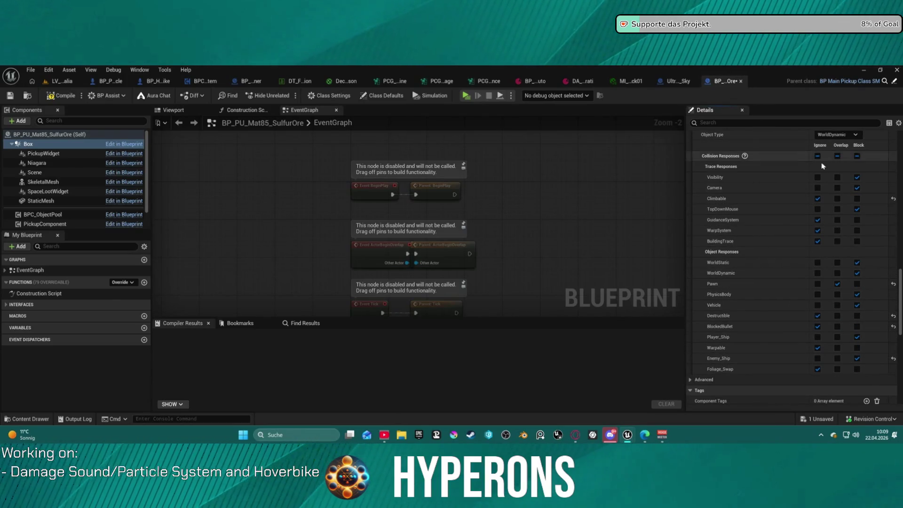
{"action": "scroll", "coordinate": [837, 155], "scroll_direction": "up", "scroll_amount": 3}
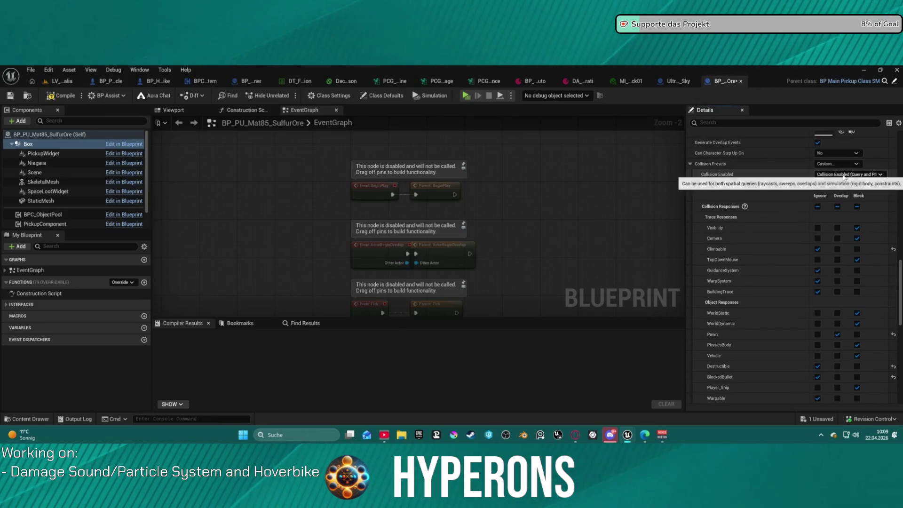
{"action": "scroll", "coordinate": [847, 154], "scroll_direction": "up", "scroll_amount": 3}
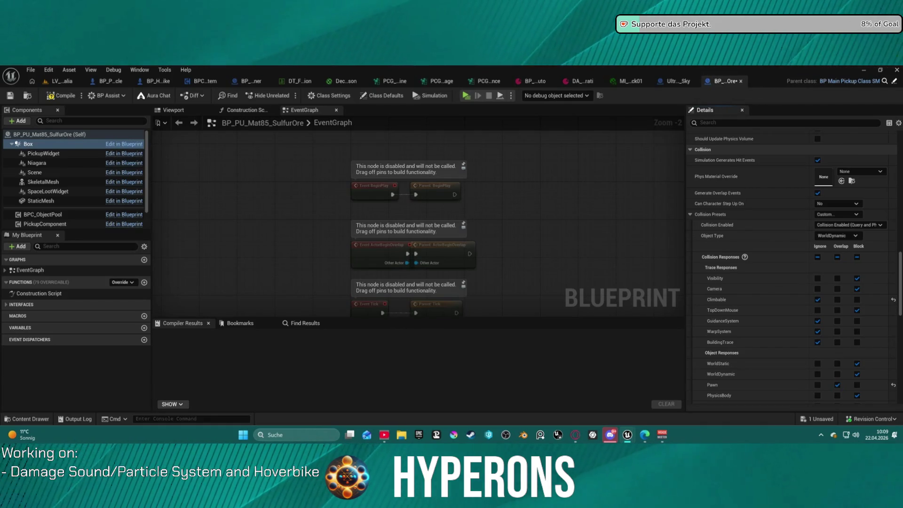
{"action": "left_click", "coordinate": [67, 99]}
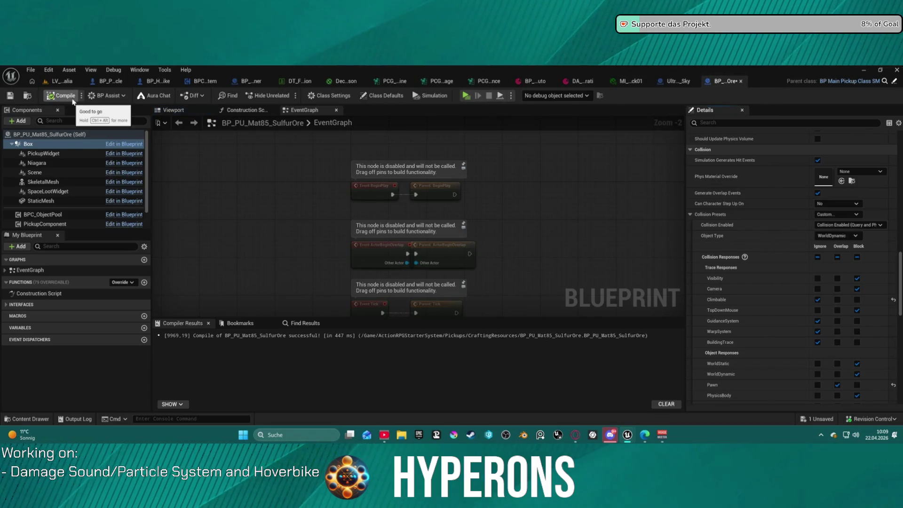
Step: Make the StaticMesh component ignore the Foliage_Swap channel
{"action": "scroll", "coordinate": [80, 190], "scroll_direction": "down", "scroll_amount": 2}
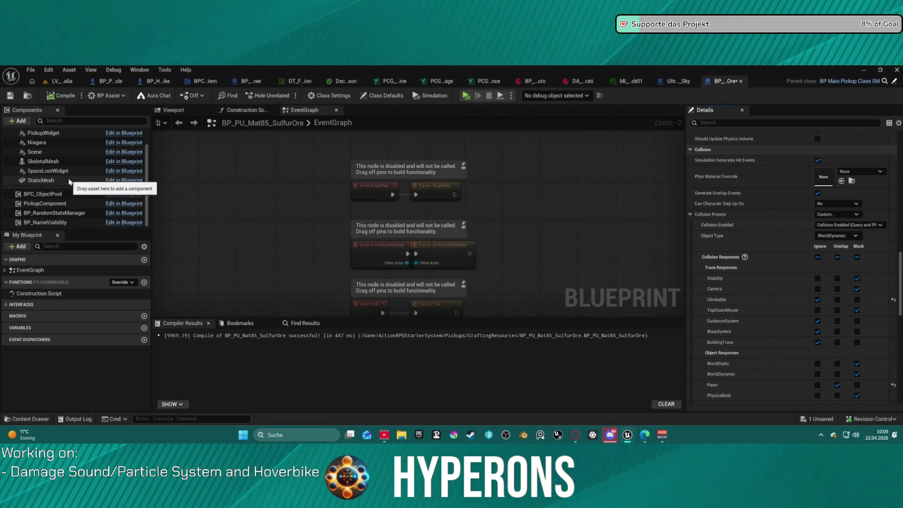
{"action": "left_click", "coordinate": [71, 181]}
{"action": "scroll", "coordinate": [855, 238], "scroll_direction": "up", "scroll_amount": 3}
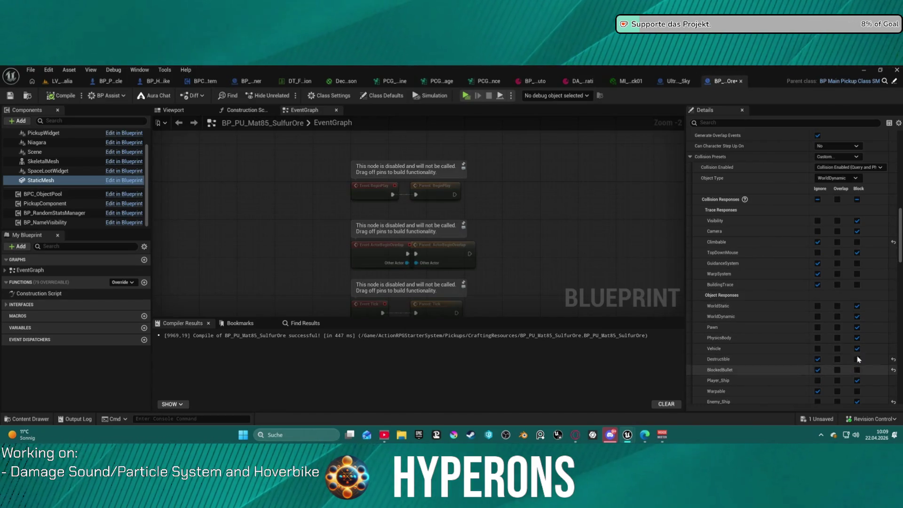
{"action": "scroll", "coordinate": [789, 322], "scroll_direction": "down", "scroll_amount": 5}
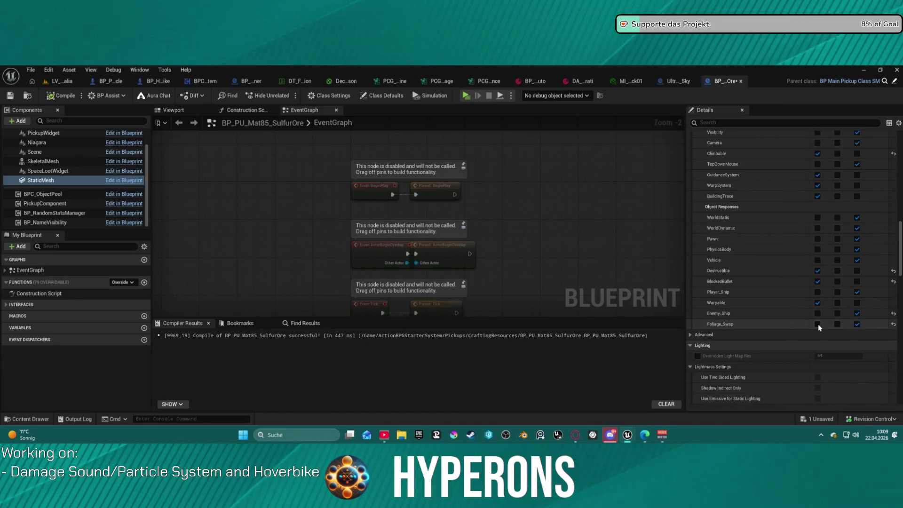
{"action": "left_click", "coordinate": [817, 324]}
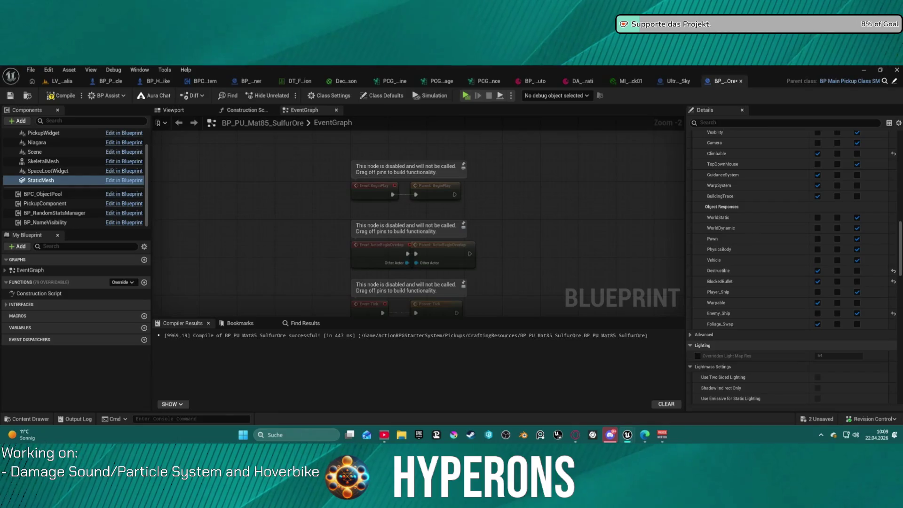
Step: Review the SkeletalMesh and StaticMesh components' collision settings
{"action": "scroll", "coordinate": [93, 204], "scroll_direction": "up", "scroll_amount": 2}
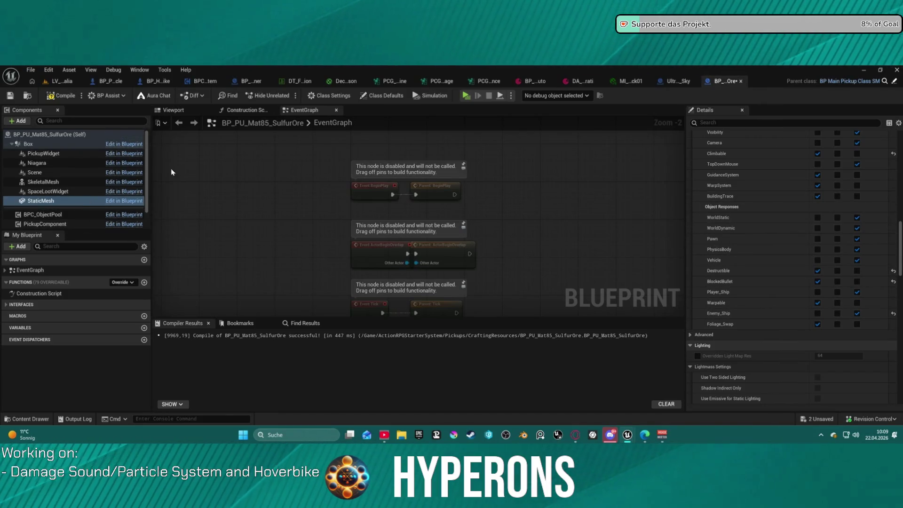
{"action": "left_click", "coordinate": [54, 183]}
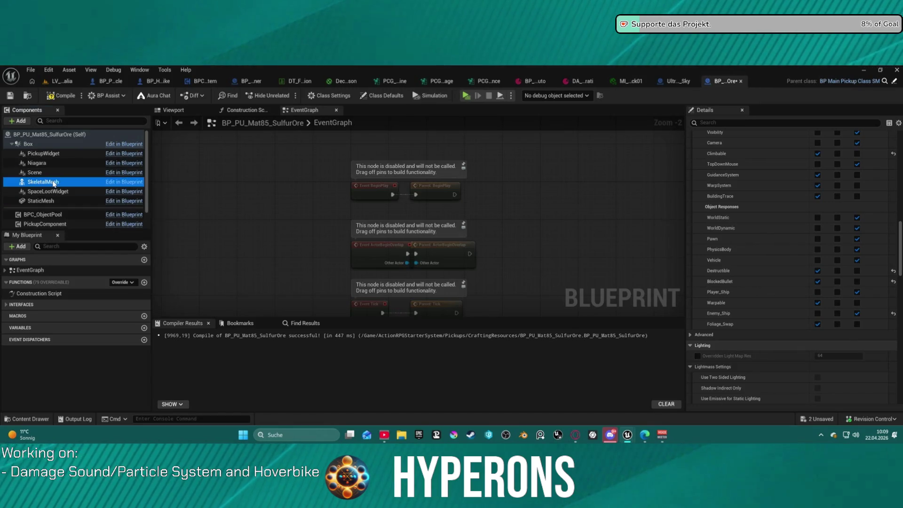
{"action": "scroll", "coordinate": [853, 271], "scroll_direction": "down", "scroll_amount": 5}
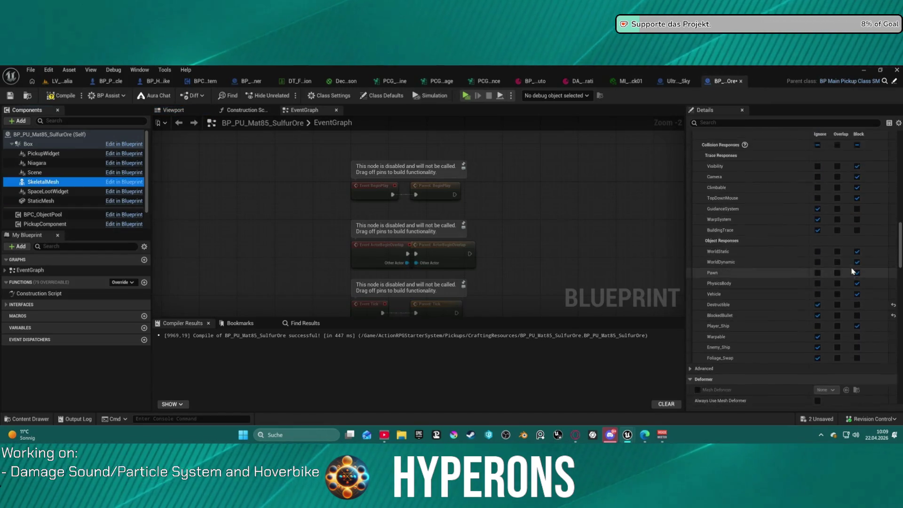
{"action": "scroll", "coordinate": [853, 271], "scroll_direction": "up", "scroll_amount": 3}
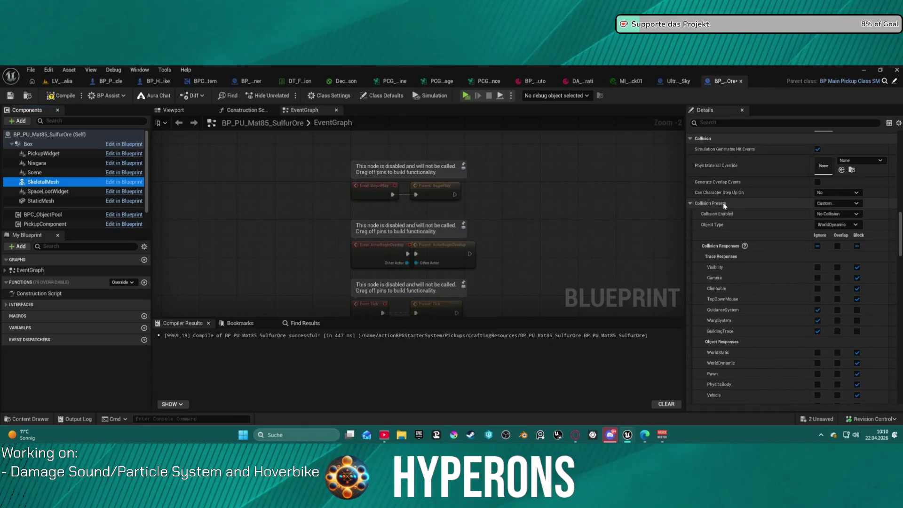
{"action": "left_click", "coordinate": [91, 201]}
{"action": "scroll", "coordinate": [870, 194], "scroll_direction": "up", "scroll_amount": 6}
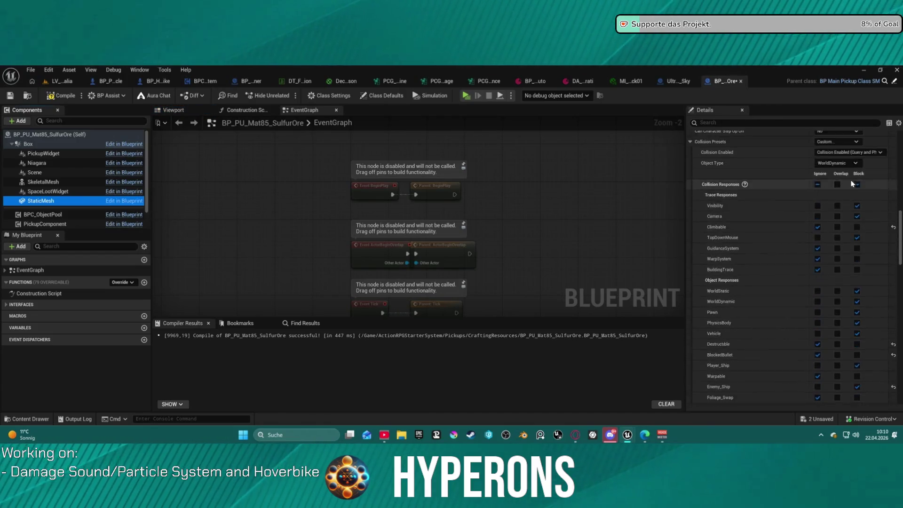
{"action": "scroll", "coordinate": [870, 194], "scroll_direction": "up", "scroll_amount": 1}
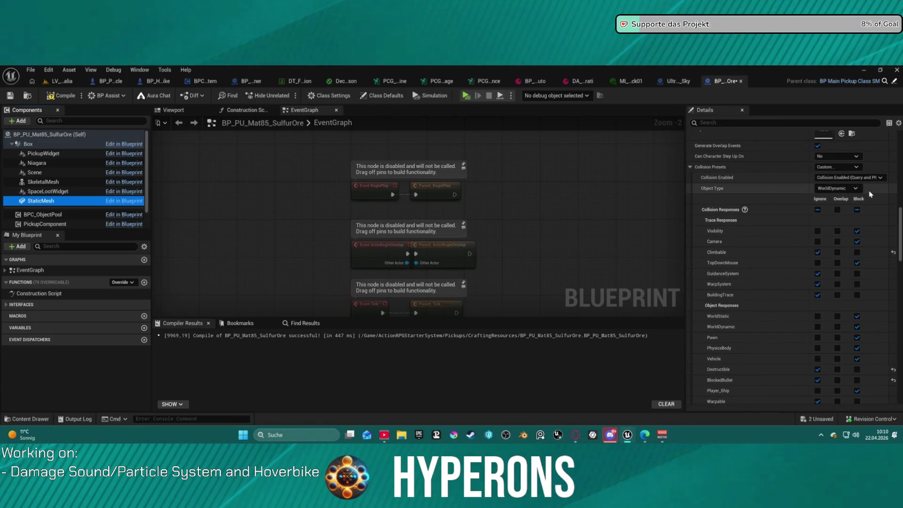
Step: Review the Box component's physics and collision settings, then return to the LV_P_Castalia level tab
{"action": "left_click", "coordinate": [29, 144]}
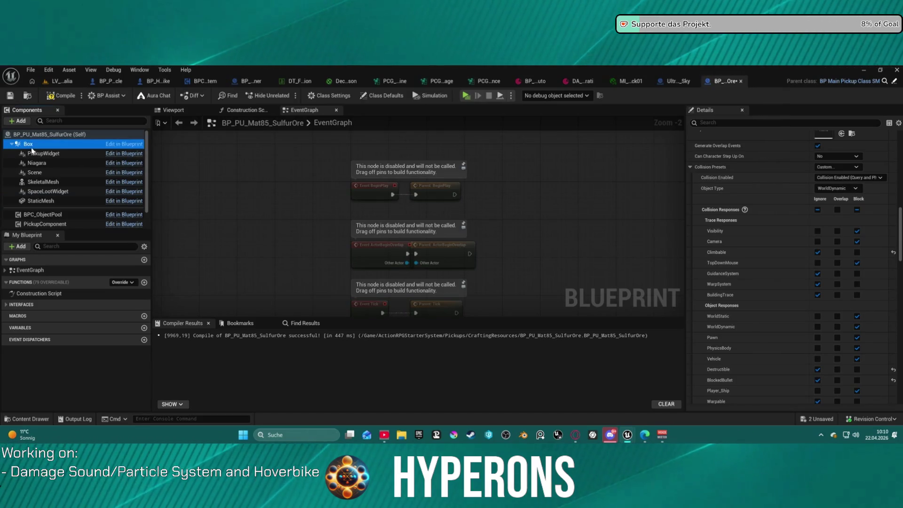
{"action": "scroll", "coordinate": [760, 176], "scroll_direction": "down", "scroll_amount": 5}
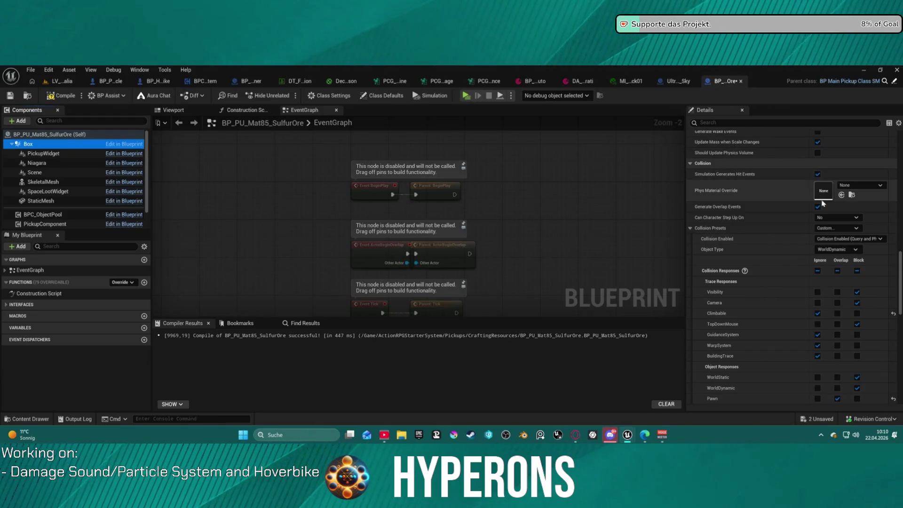
{"action": "scroll", "coordinate": [853, 270], "scroll_direction": "down", "scroll_amount": 3}
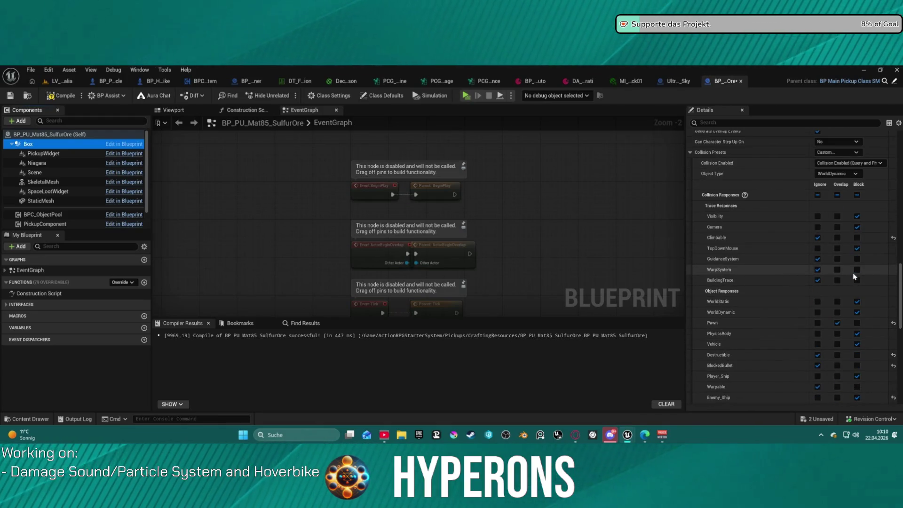
{"action": "scroll", "coordinate": [853, 272], "scroll_direction": "down", "scroll_amount": 3}
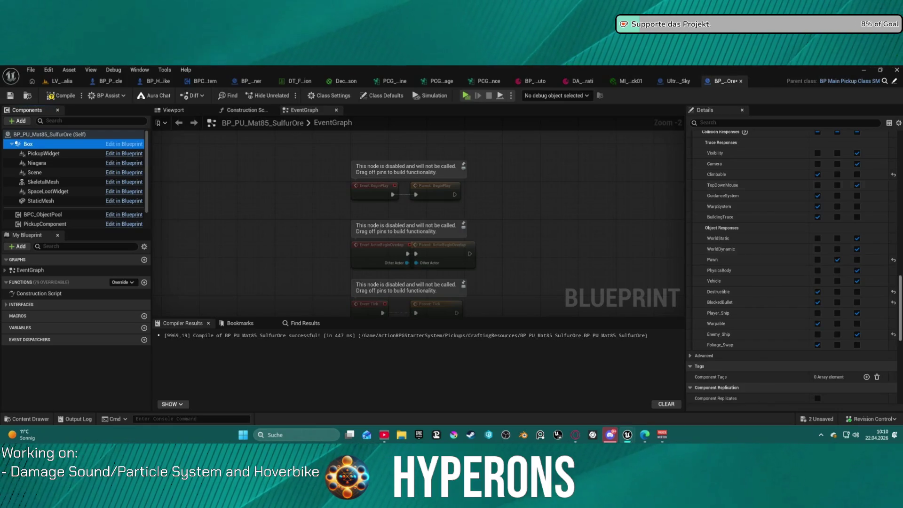
{"action": "left_click", "coordinate": [466, 97]}
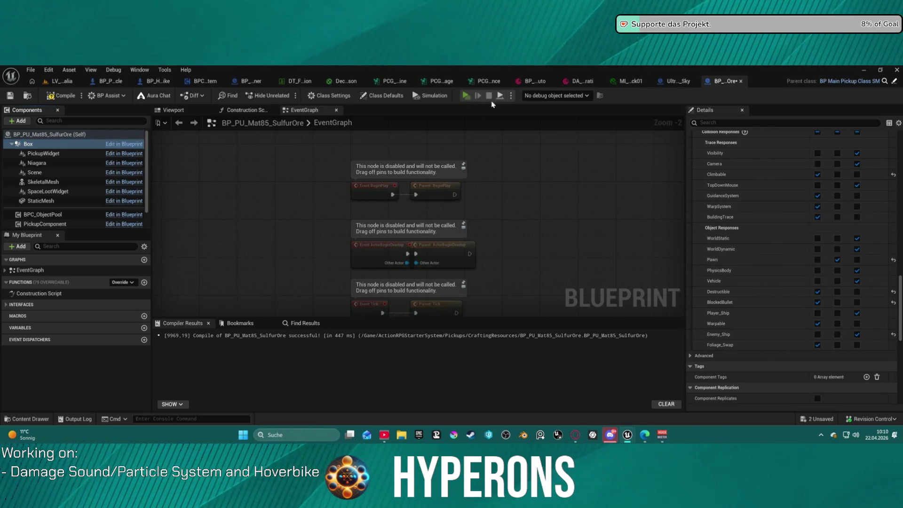
{"action": "left_click", "coordinate": [45, 83]}
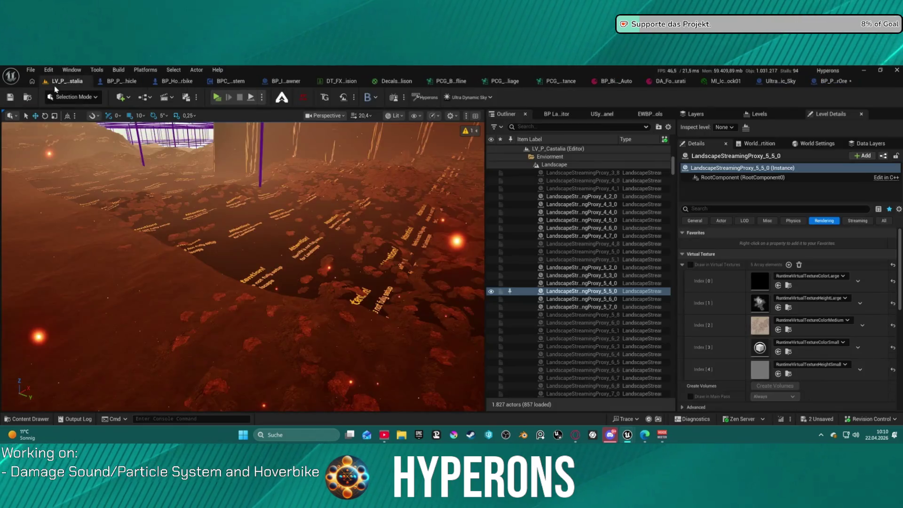
Step: Open the LoadMap level from File > Recent Levels
{"action": "left_click", "coordinate": [30, 70]}
{"action": "mouse_move", "coordinate": [151, 125]}
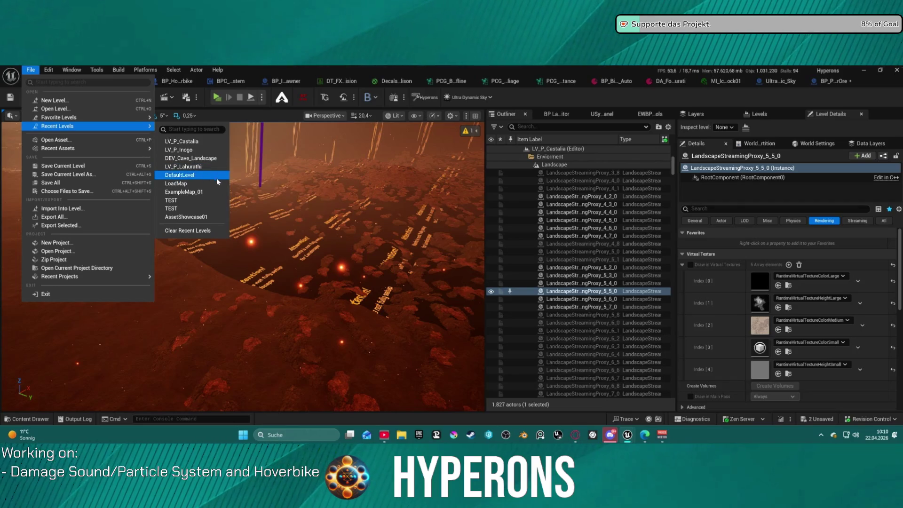
{"action": "left_click", "coordinate": [217, 184]}
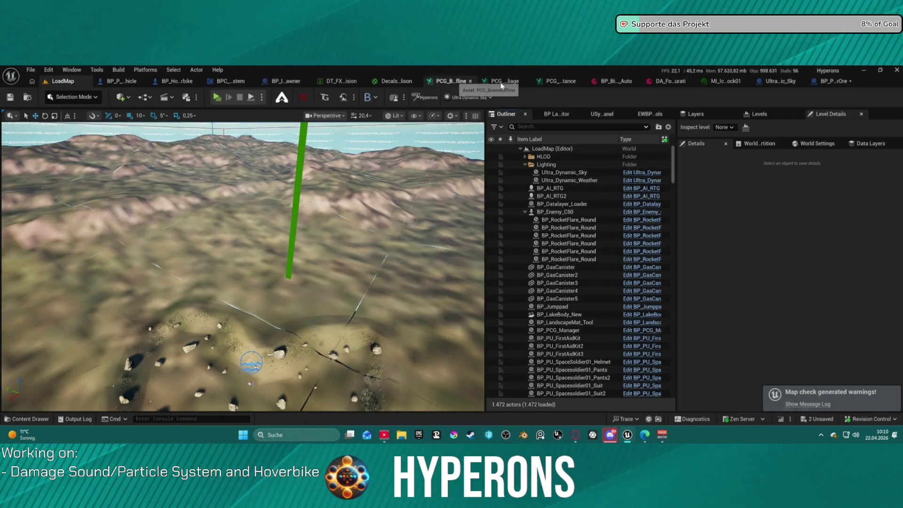
Step: Close the PCG, MI_Ice_Rock01, DA_Foliage, BP_Biome and Ultra_Dynamic_Sky editor tabs
{"action": "left_click", "coordinate": [499, 81]}
{"action": "left_click", "coordinate": [534, 82]}
{"action": "left_click", "coordinate": [706, 81]}
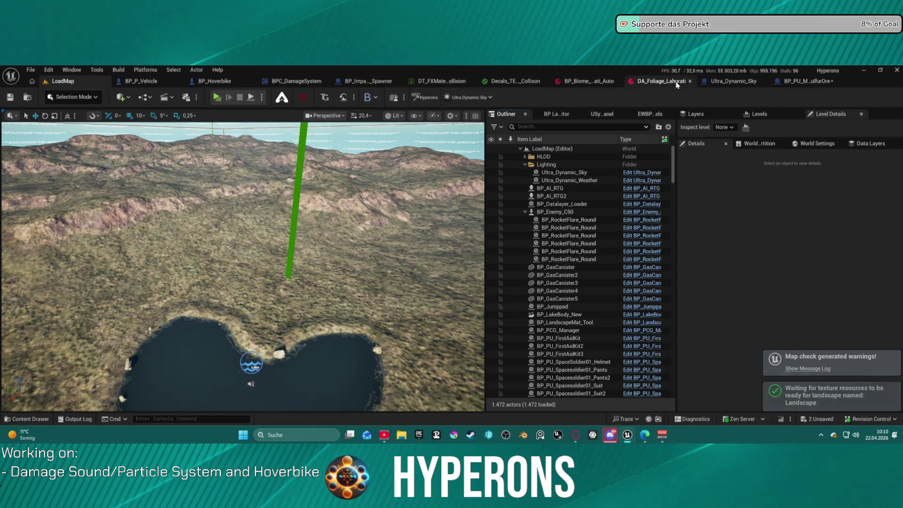
{"action": "left_click", "coordinate": [677, 81]}
{"action": "left_click", "coordinate": [670, 81]}
{"action": "left_click", "coordinate": [672, 81]}
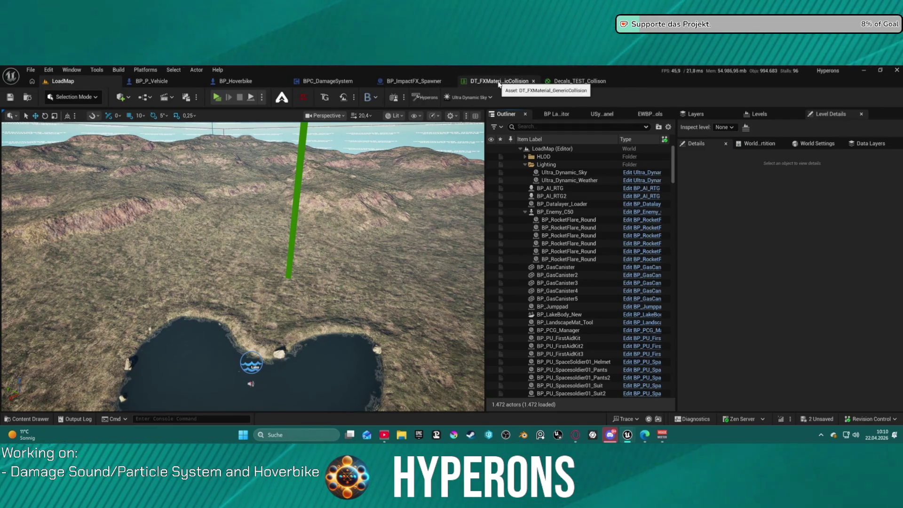
Step: Fly the camera forward across the desert terrain toward the lake
{"action": "mouse_move", "coordinate": [384, 275]}
{"action": "left_mouse_down"}
{"action": "mouse_move", "coordinate": [418, 231]}
{"action": "mouse_move", "coordinate": [414, 220]}
{"action": "mouse_move", "coordinate": [392, 200]}
{"action": "mouse_move", "coordinate": [353, 218]}
{"action": "left_mouse_up"}
{"action": "key", "text": "ctrl+space"}
{"action": "left_click", "coordinate": [120, 97]}
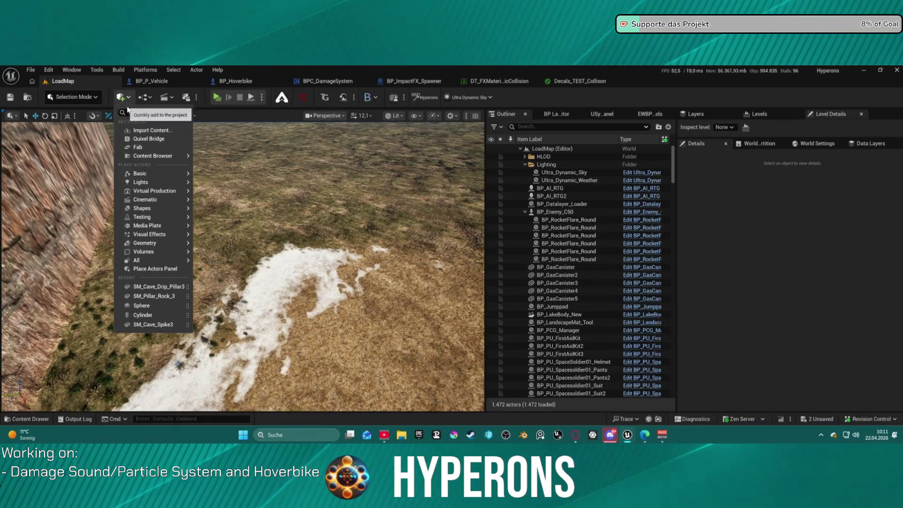
Step: Add a Quick Add cube and scale it into an upright flat panel on the snow patch
{"action": "mouse_move", "coordinate": [169, 209]}
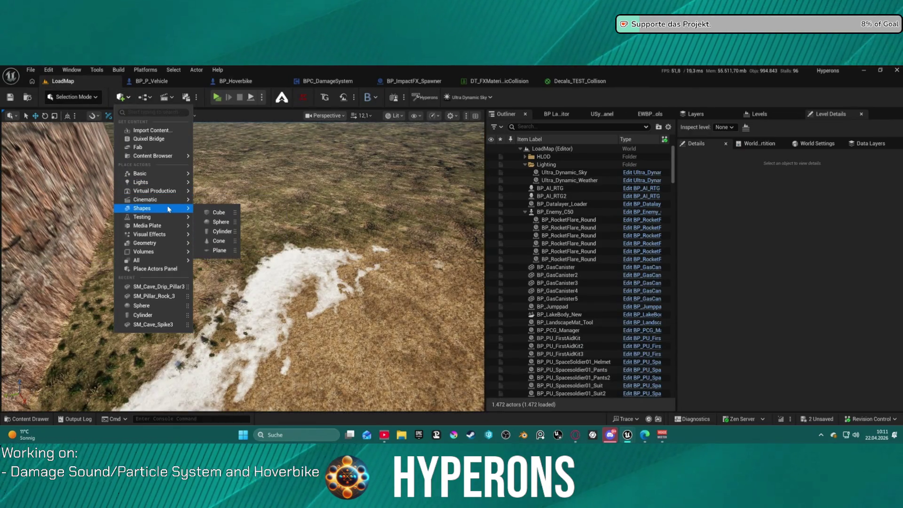
{"action": "left_click", "coordinate": [219, 212]}
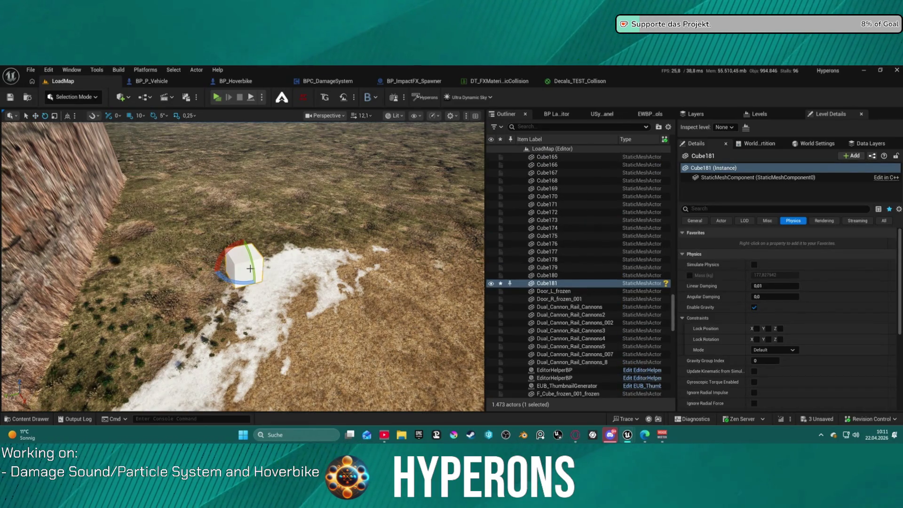
{"action": "key", "text": "r"}
{"action": "left_click_drag", "start_coordinate": [241, 265], "coordinate": [241, 386]}
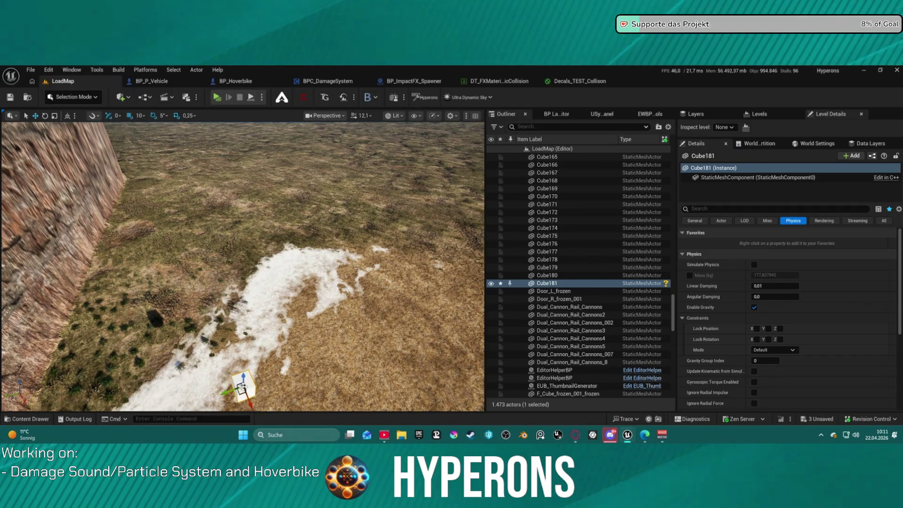
{"action": "left_click_drag", "start_coordinate": [287, 326], "coordinate": [289, 301]}
{"action": "key", "text": "e"}
{"action": "key", "text": "r"}
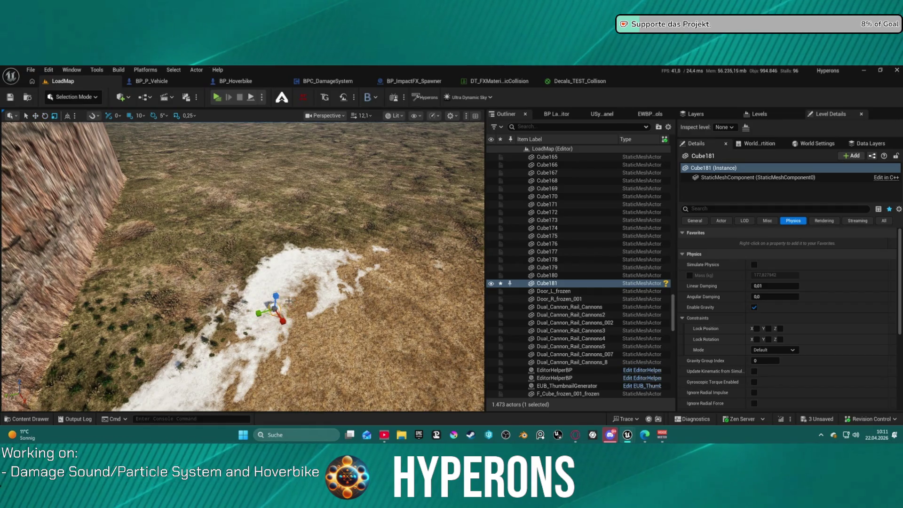
{"action": "mouse_move", "coordinate": [276, 296]}
{"action": "left_mouse_down"}
{"action": "mouse_move", "coordinate": [277, 275]}
{"action": "mouse_move", "coordinate": [286, 298]}
{"action": "mouse_move", "coordinate": [255, 326]}
{"action": "left_mouse_up"}
{"action": "key", "text": "e"}
{"action": "key", "text": "ctrl+z"}
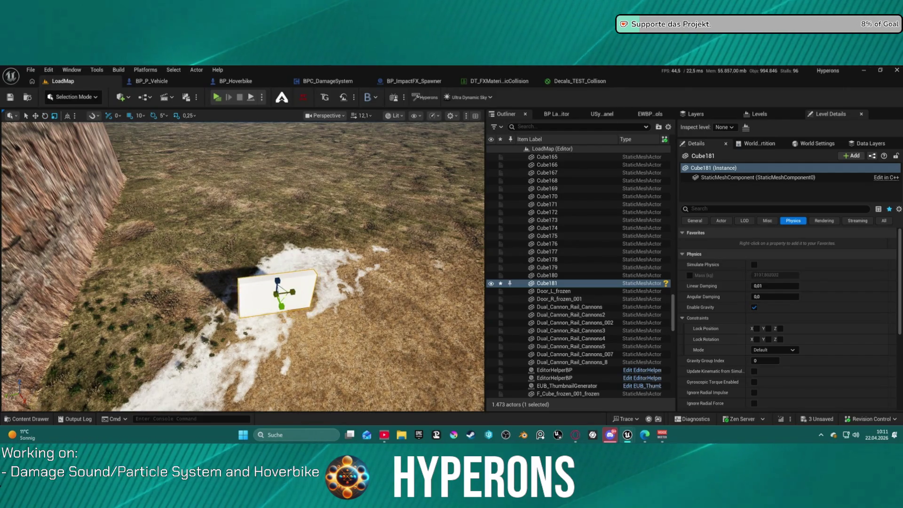
{"action": "key", "text": "ctrl+z"}
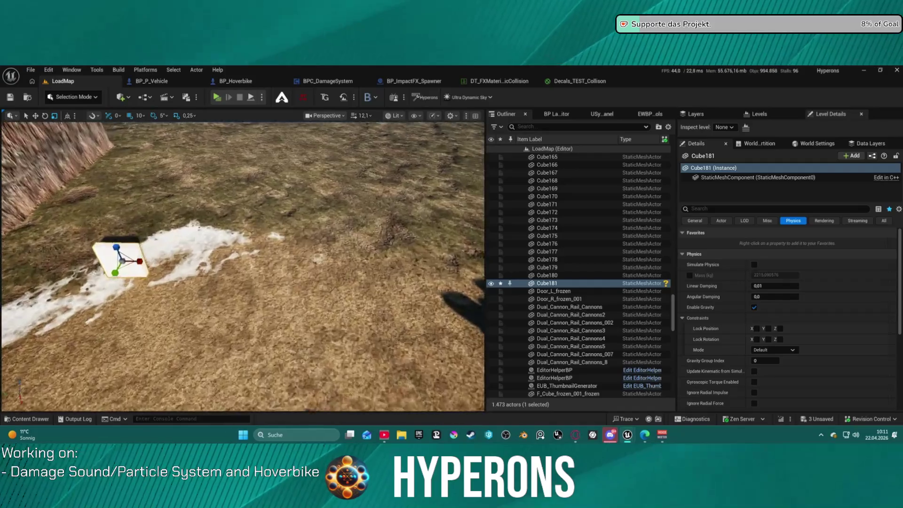
Step: Move the panel far back, then select Cube181 in the row and view its physical material choices
{"action": "key", "text": "w"}
{"action": "mouse_move", "coordinate": [234, 294]}
{"action": "left_mouse_down"}
{"action": "mouse_move", "coordinate": [210, 144]}
{"action": "mouse_move", "coordinate": [283, 163]}
{"action": "mouse_move", "coordinate": [382, 161]}
{"action": "left_mouse_up"}
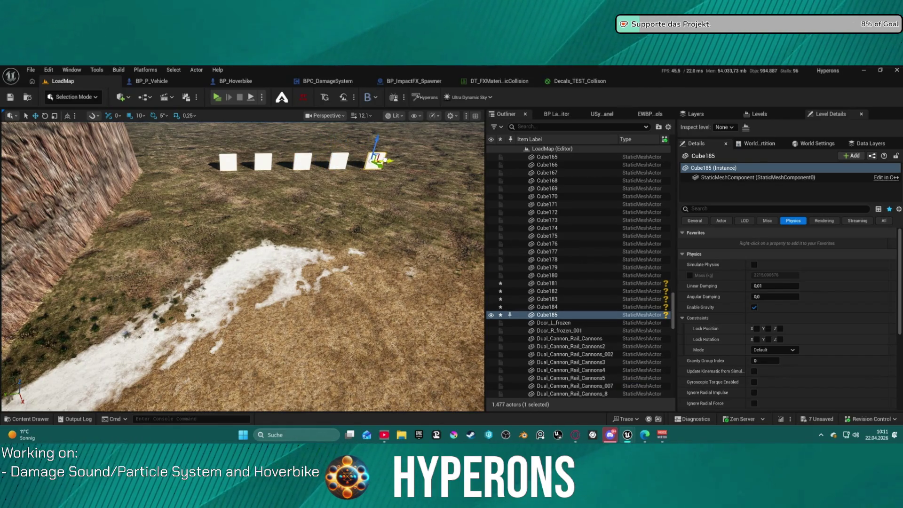
{"action": "left_click_drag", "start_coordinate": [308, 169], "coordinate": [245, 179]}
{"action": "left_click", "coordinate": [175, 282]}
{"action": "scroll", "coordinate": [799, 297], "scroll_direction": "down", "scroll_amount": 5}
{"action": "scroll", "coordinate": [801, 299], "scroll_direction": "down", "scroll_amount": 1}
{"action": "left_click", "coordinate": [809, 319]}
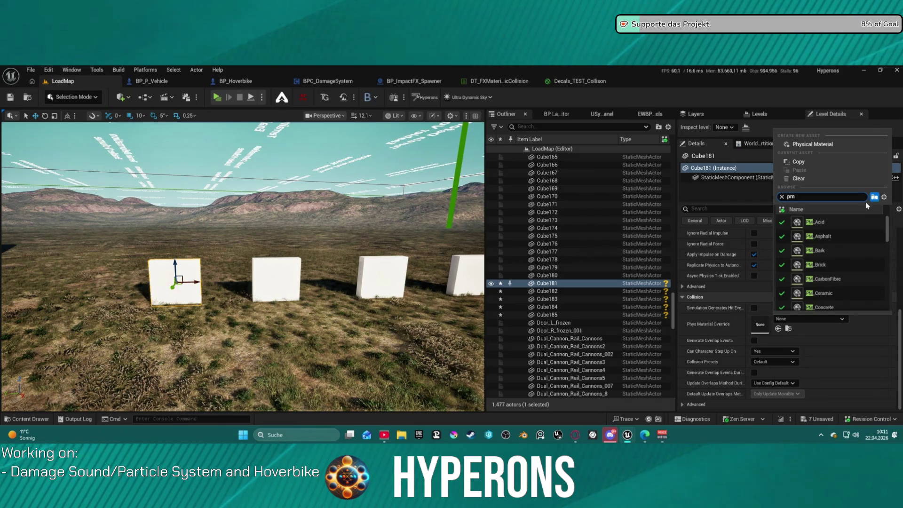
Step: Give Cube181 the PM_Bark and Cube182 the PM_Dirt physical material overrides
{"action": "left_click", "coordinate": [839, 253]}
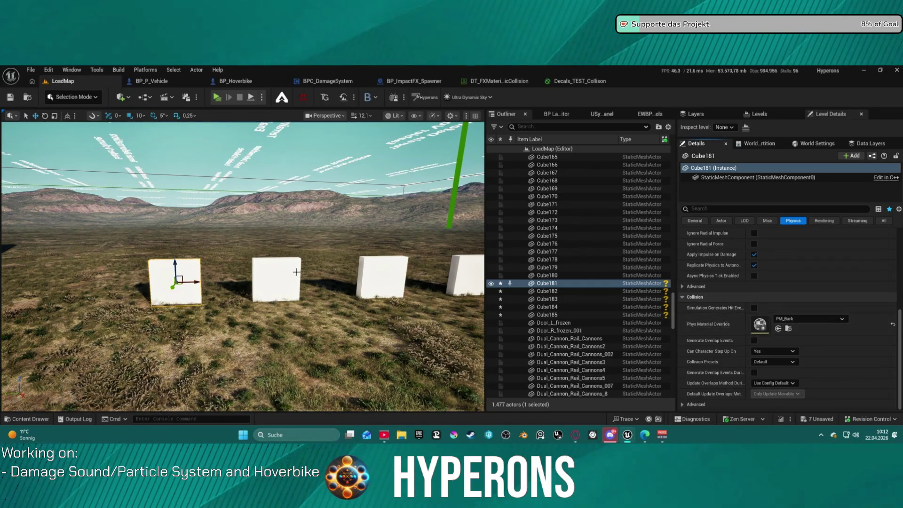
{"action": "left_click", "coordinate": [665, 292]}
{"action": "left_click", "coordinate": [809, 318]}
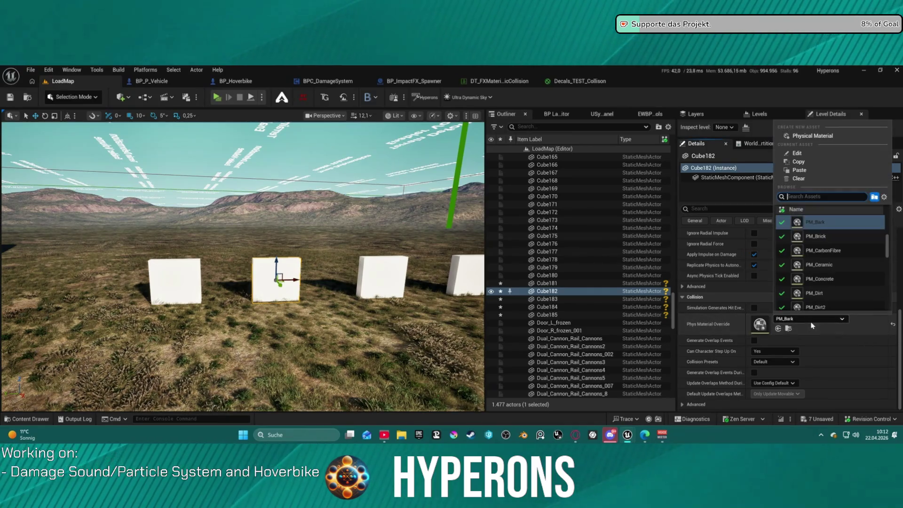
{"action": "scroll", "coordinate": [832, 277], "scroll_direction": "down", "scroll_amount": 2}
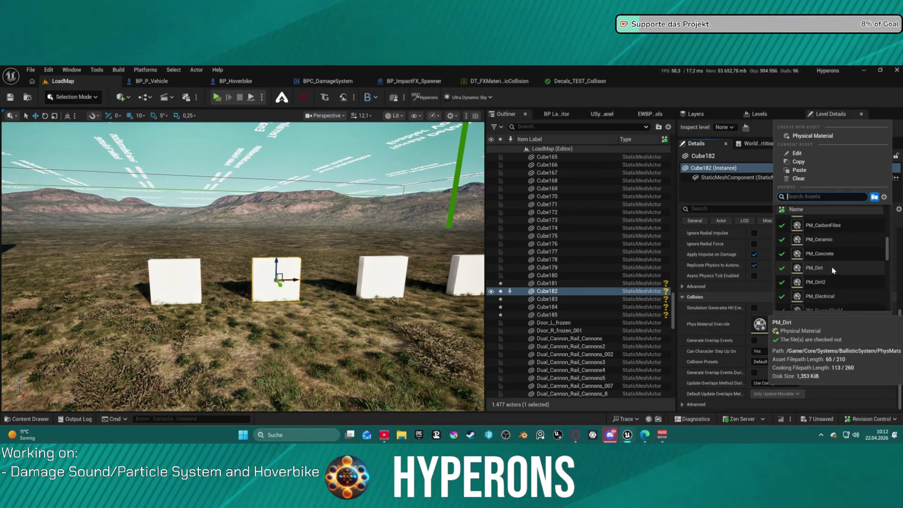
{"action": "left_click", "coordinate": [820, 267]}
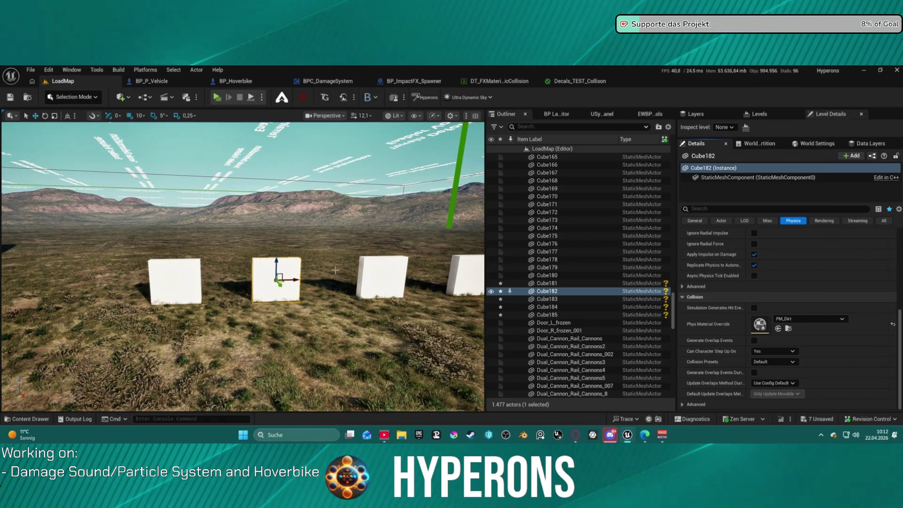
Step: Set Cube183's Phys Material Override to PM_Grass and browse the physical material choices for Cube184
{"action": "left_click", "coordinate": [547, 298]}
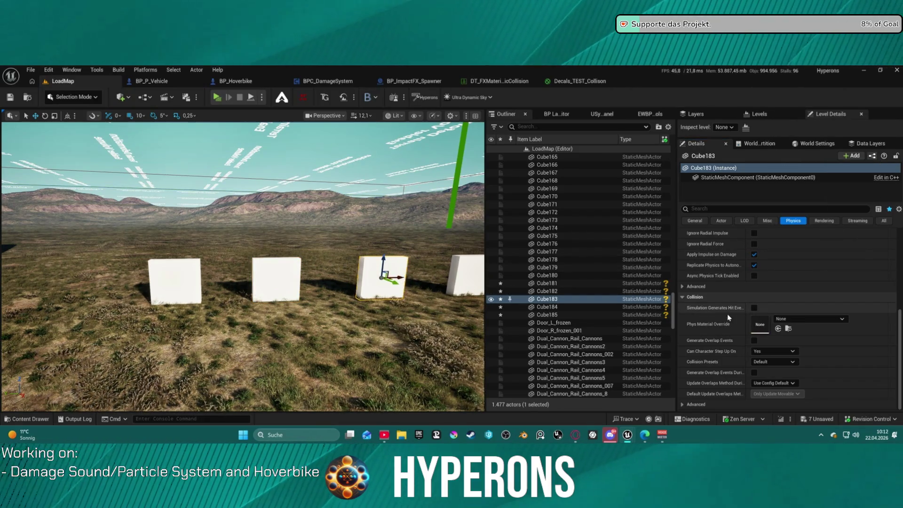
{"action": "left_click", "coordinate": [732, 326], "text": "shift"}
{"action": "left_click", "coordinate": [809, 319]}
{"action": "scroll", "coordinate": [830, 269], "scroll_direction": "down", "scroll_amount": 2}
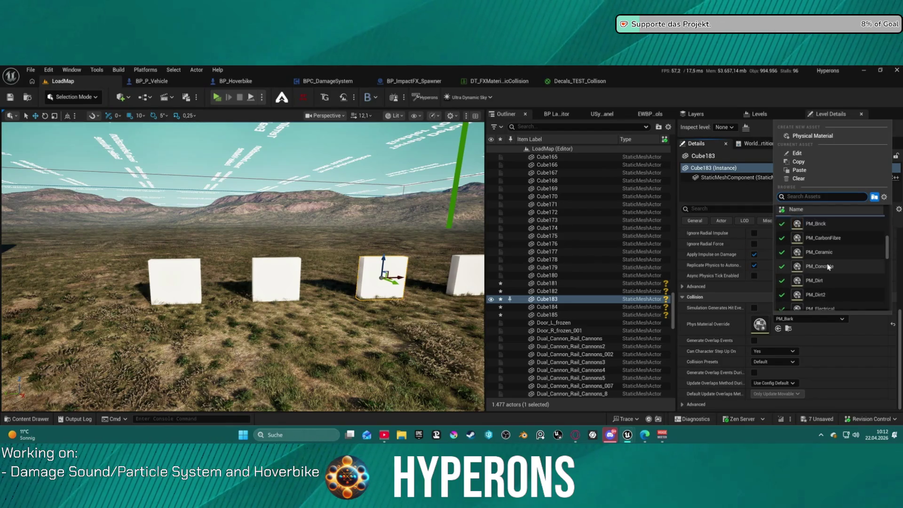
{"action": "scroll", "coordinate": [830, 270], "scroll_direction": "down", "scroll_amount": 5}
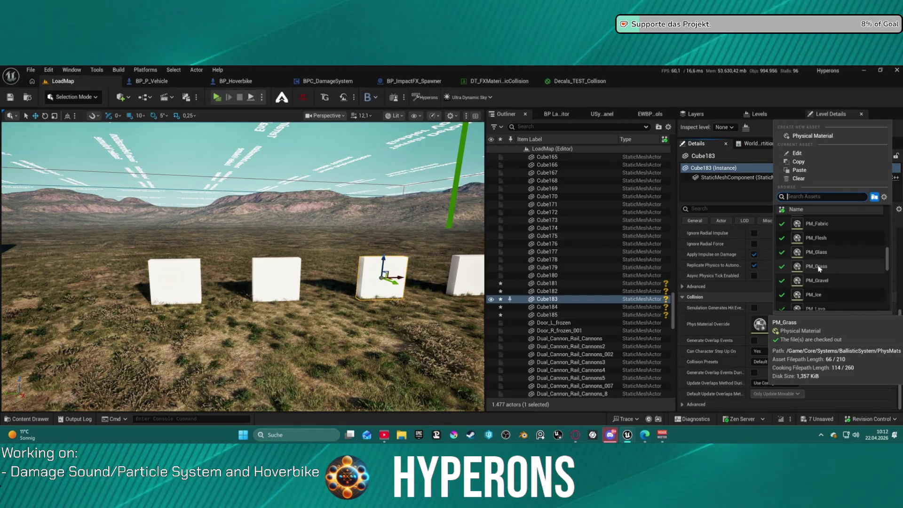
{"action": "left_click", "coordinate": [818, 268]}
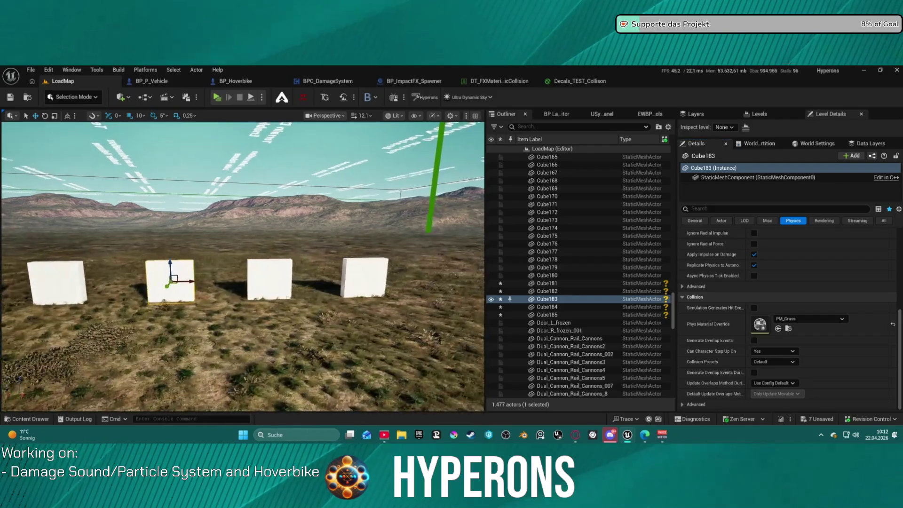
{"action": "left_click", "coordinate": [262, 280]}
{"action": "left_click", "coordinate": [808, 319]}
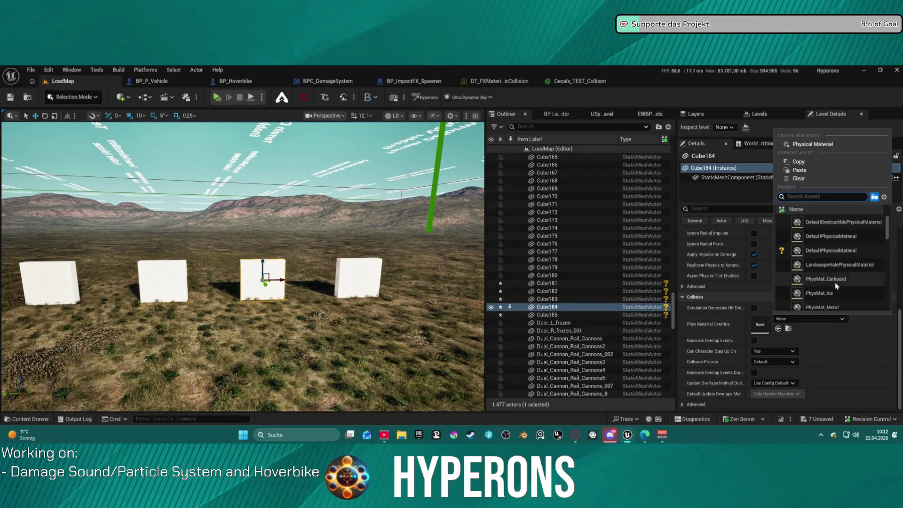
{"action": "scroll", "coordinate": [835, 285], "scroll_direction": "down", "scroll_amount": 2}
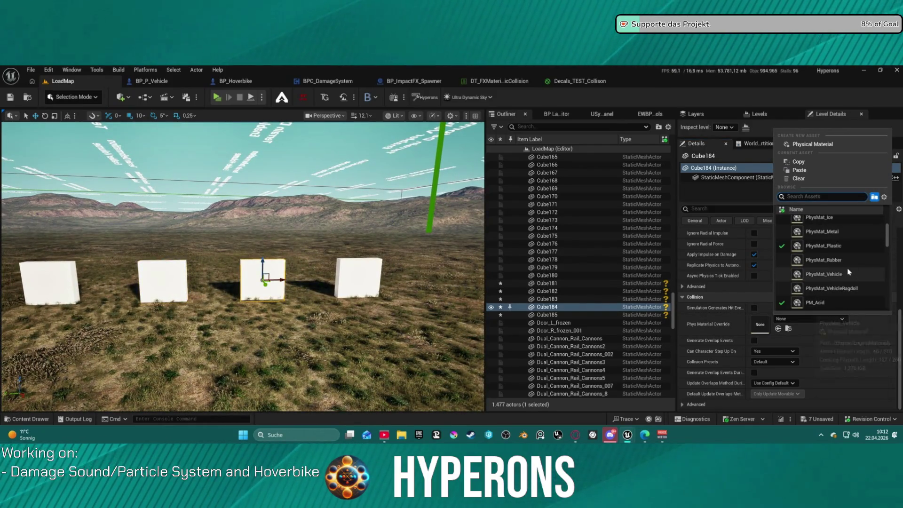
{"action": "scroll", "coordinate": [850, 271], "scroll_direction": "up", "scroll_amount": 2}
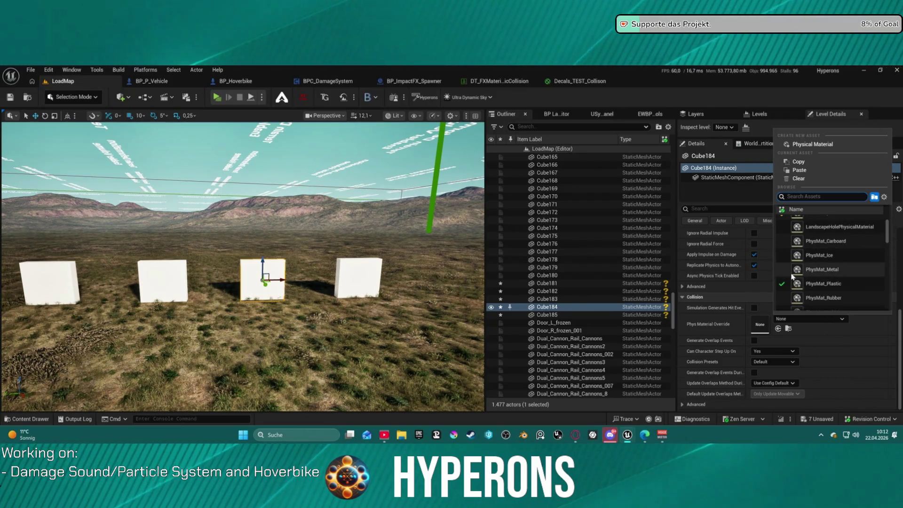
Step: Select all five test cubes, Cube181 through Cube185, and delete them
{"action": "mouse_move", "coordinate": [338, 288]}
{"action": "left_mouse_down"}
{"action": "mouse_move", "coordinate": [318, 322]}
{"action": "mouse_move", "coordinate": [190, 322]}
{"action": "left_mouse_up"}
{"action": "left_click", "coordinate": [221, 336]}
{"action": "left_click", "coordinate": [272, 336], "text": "ctrl"}
{"action": "left_click", "coordinate": [331, 337], "text": "ctrl"}
{"action": "left_click", "coordinate": [389, 337], "text": "ctrl"}
{"action": "left_click", "coordinate": [457, 337], "text": "ctrl"}
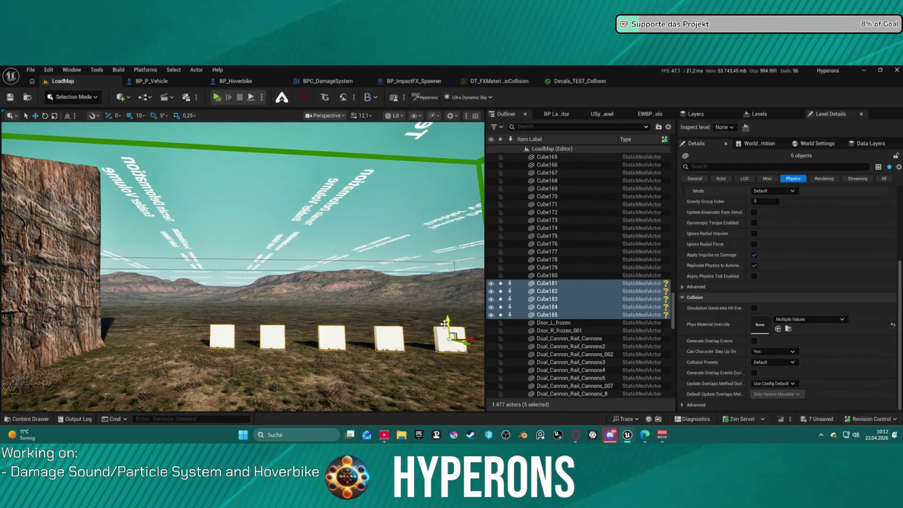
{"action": "key", "text": "Delete"}
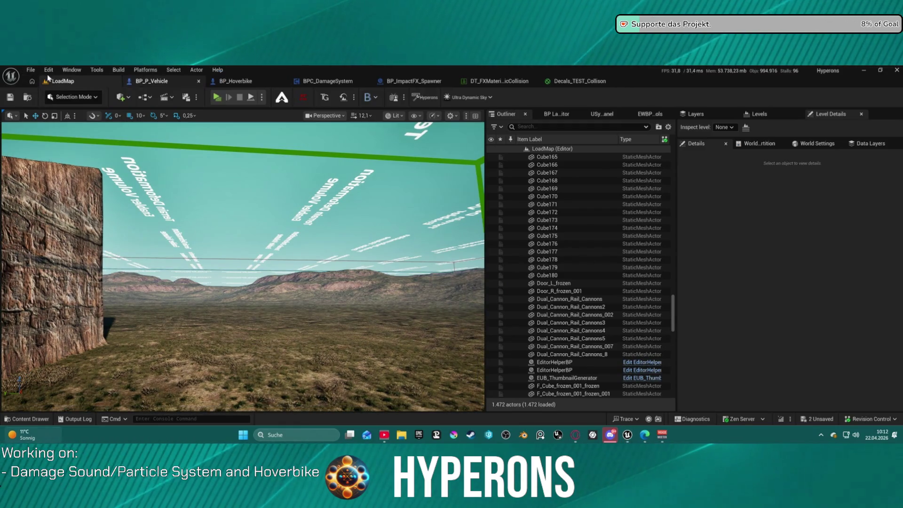
Step: Open DEV_Ballistics from Content/Maps, saving the two pending ore pickup assets first
{"action": "left_click", "coordinate": [29, 70]}
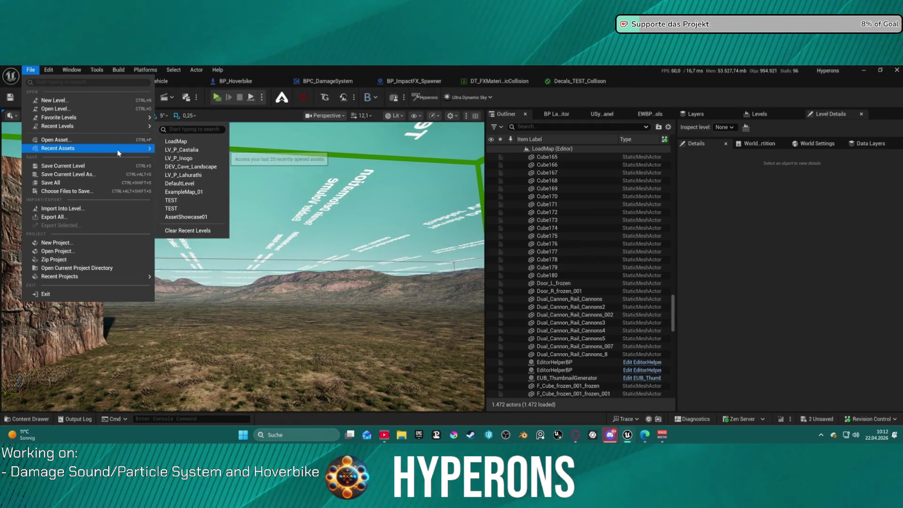
{"action": "mouse_move", "coordinate": [117, 149]}
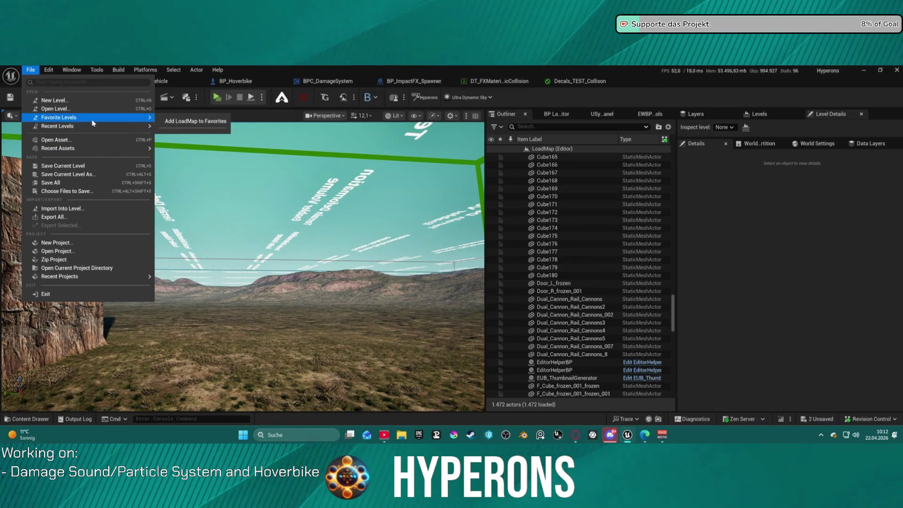
{"action": "left_click", "coordinate": [52, 108]}
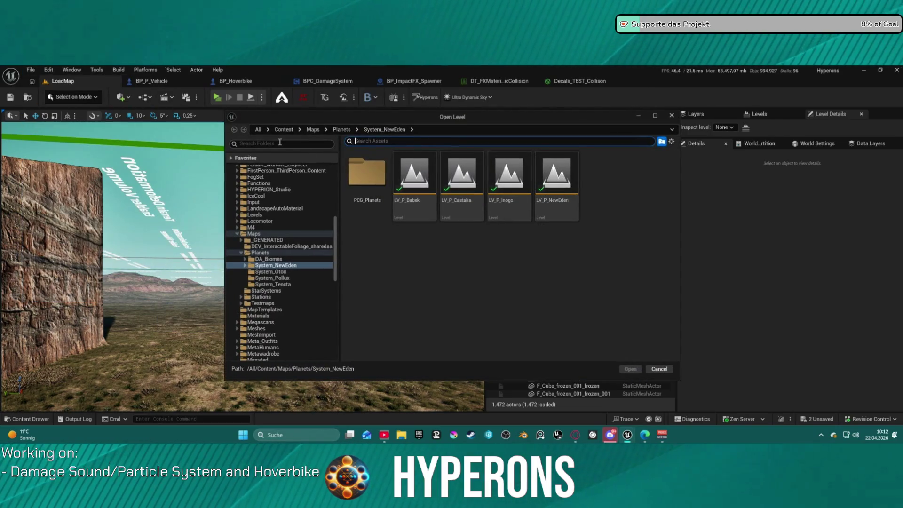
{"action": "left_click", "coordinate": [263, 303]}
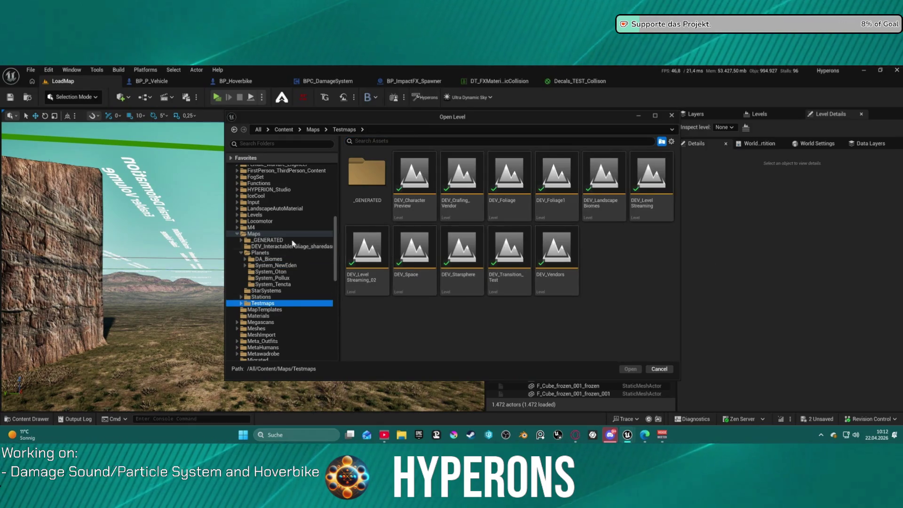
{"action": "left_click", "coordinate": [254, 234]}
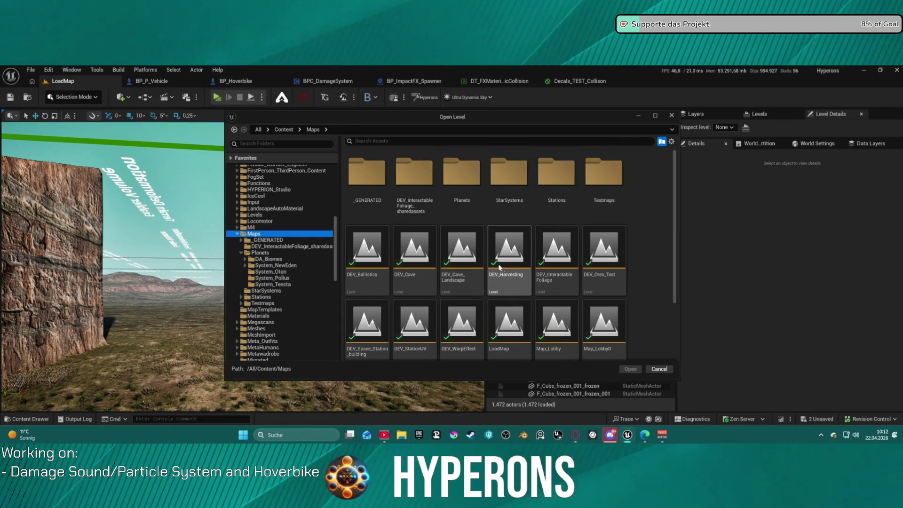
{"action": "scroll", "coordinate": [464, 279], "scroll_direction": "down", "scroll_amount": 1}
{"action": "double_click", "coordinate": [373, 256]}
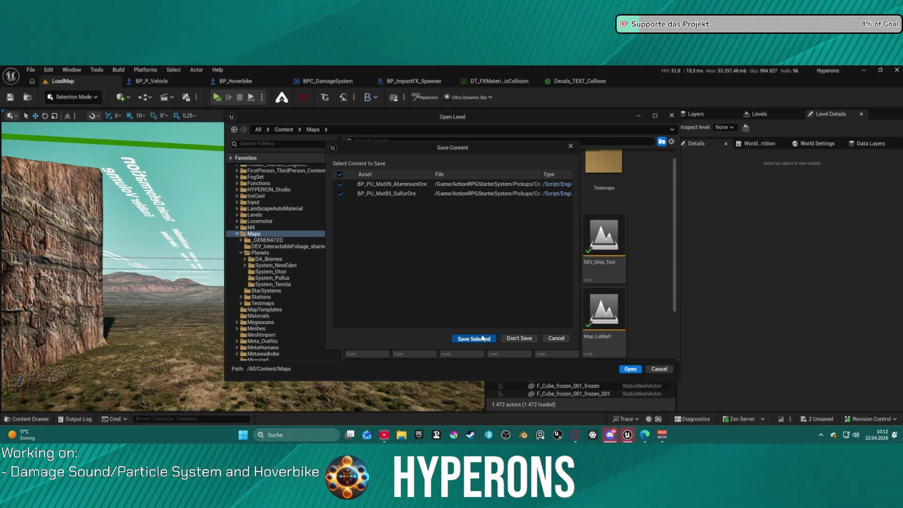
{"action": "left_click", "coordinate": [525, 337]}
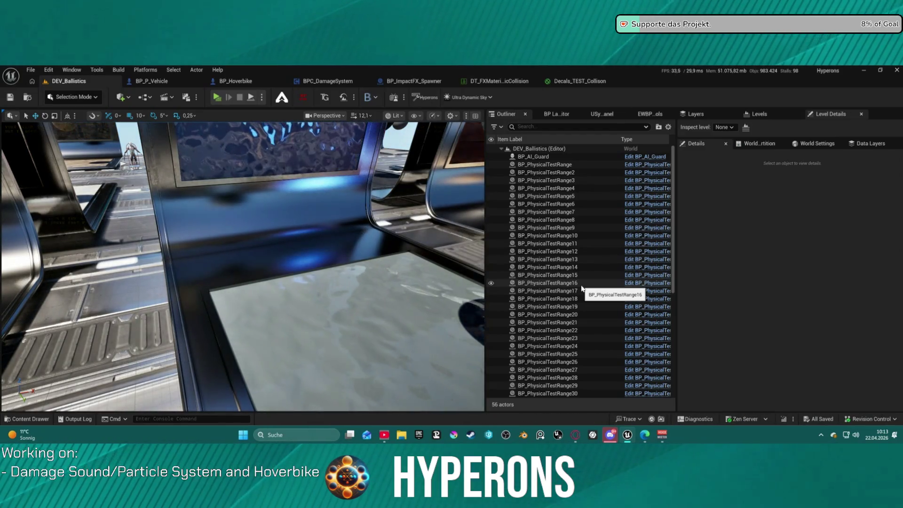
Step: Select BP_PhysicalTestRange28–45, frame them, and move the 18 ranges to the road's right side
{"action": "scroll", "coordinate": [263, 233], "scroll_direction": "down", "scroll_amount": 15}
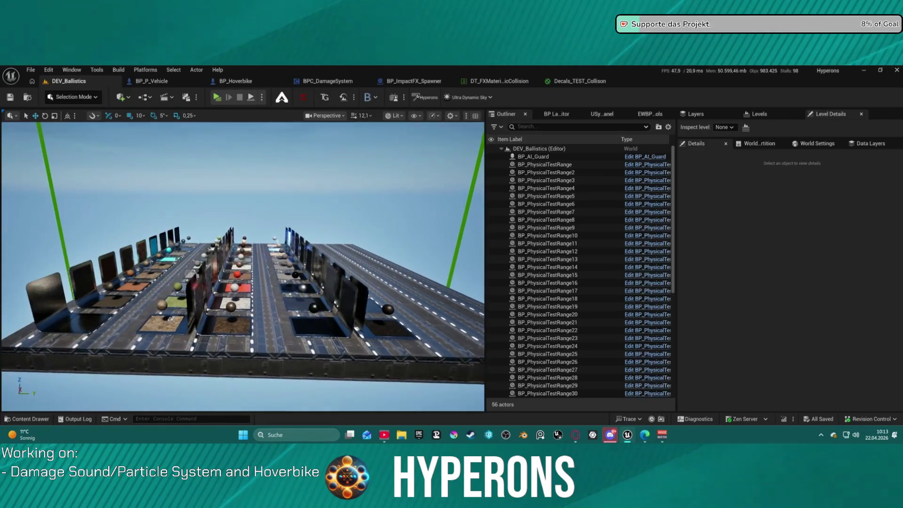
{"action": "mouse_move", "coordinate": [264, 234]}
{"action": "left_mouse_down"}
{"action": "mouse_move", "coordinate": [310, 225]}
{"action": "mouse_move", "coordinate": [275, 276]}
{"action": "left_mouse_up"}
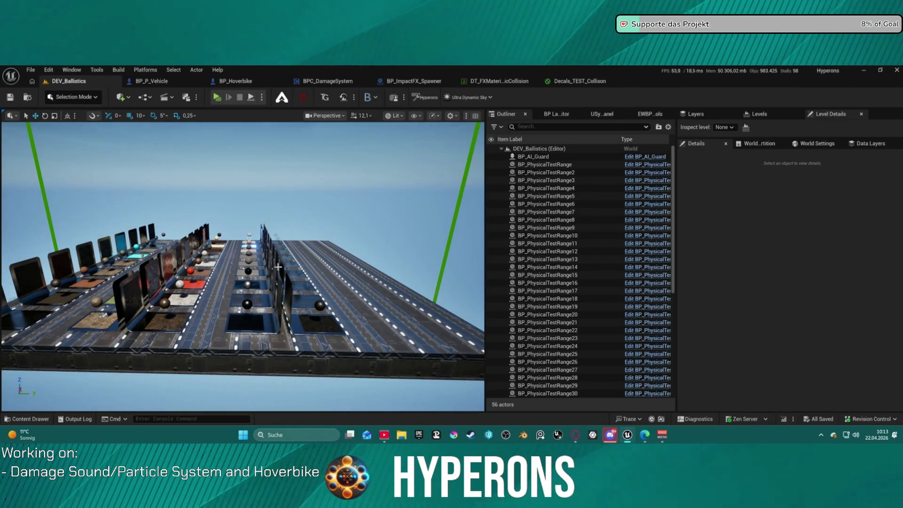
{"action": "scroll", "coordinate": [517, 226], "scroll_direction": "down", "scroll_amount": 8}
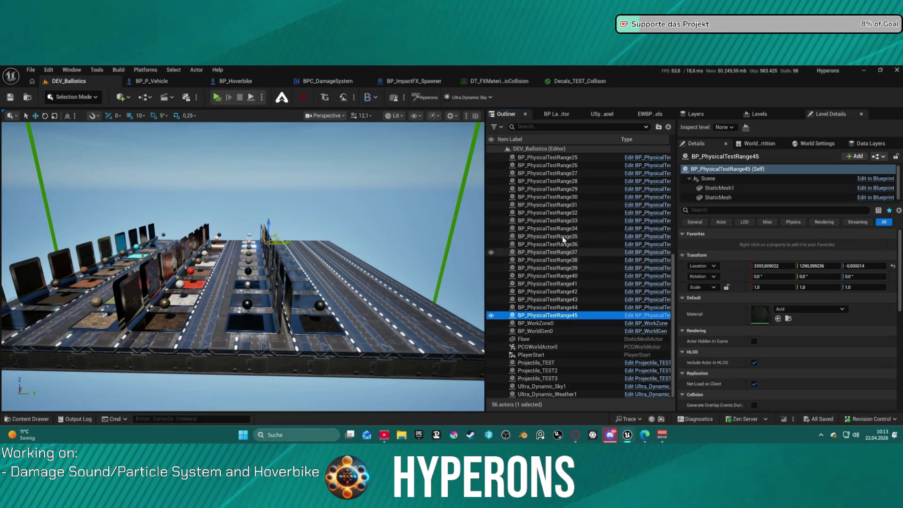
{"action": "scroll", "coordinate": [564, 169], "scroll_direction": "up", "scroll_amount": 3}
{"action": "left_click", "coordinate": [570, 171], "text": "shift"}
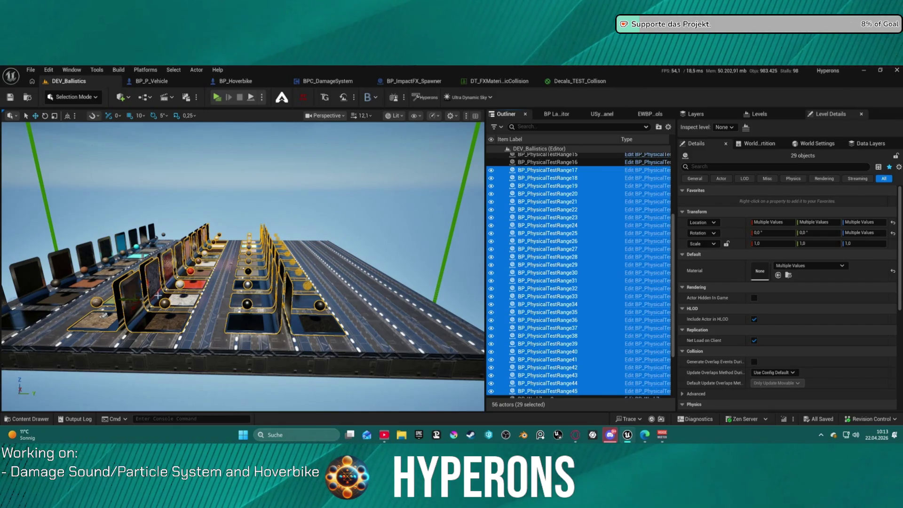
{"action": "left_click_drag", "start_coordinate": [122, 296], "coordinate": [150, 273]}
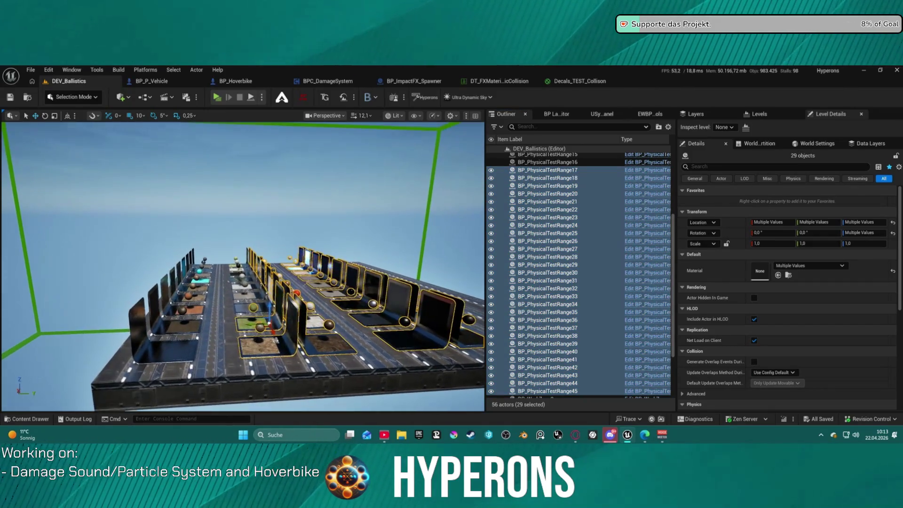
{"action": "left_click_drag", "start_coordinate": [404, 235], "coordinate": [408, 227]}
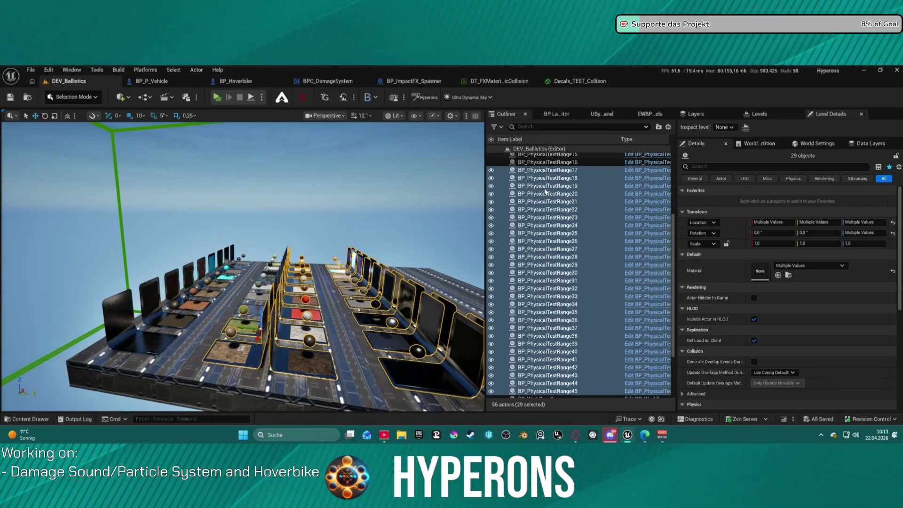
{"action": "left_click", "coordinate": [544, 186]}
{"action": "scroll", "coordinate": [561, 225], "scroll_direction": "down", "scroll_amount": 4}
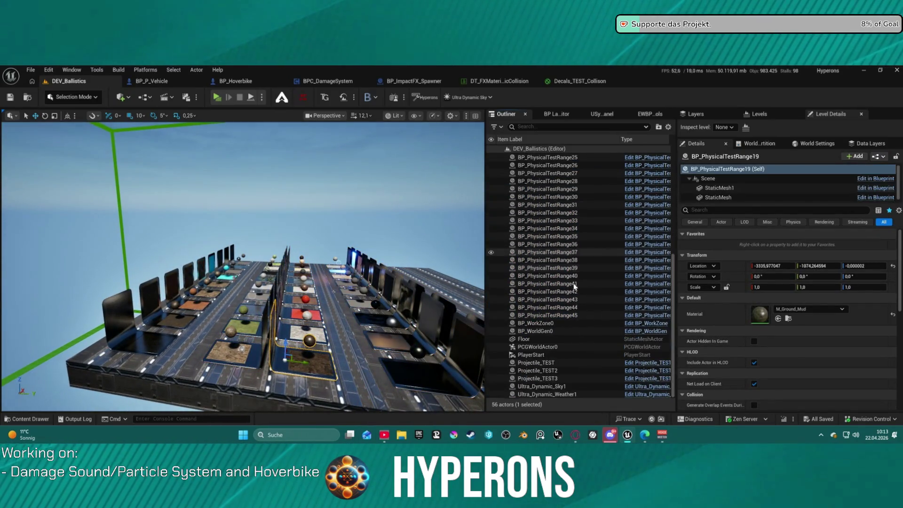
{"action": "left_click", "coordinate": [567, 315]}
{"action": "left_click", "coordinate": [566, 221], "text": "shift"}
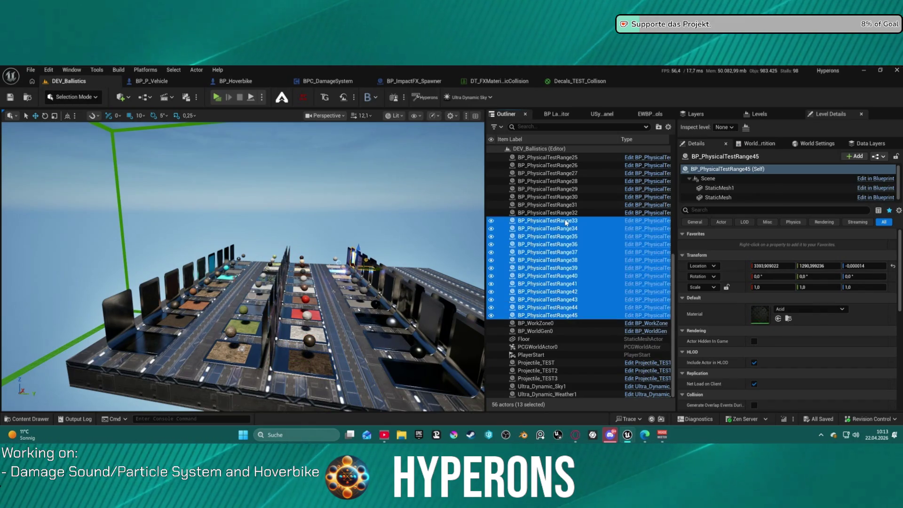
{"action": "left_click", "coordinate": [567, 196], "text": "shift"}
{"action": "left_click", "coordinate": [567, 182], "text": "shift"}
{"action": "key", "text": "f"}
{"action": "left_click_drag", "start_coordinate": [227, 343], "coordinate": [374, 332]}
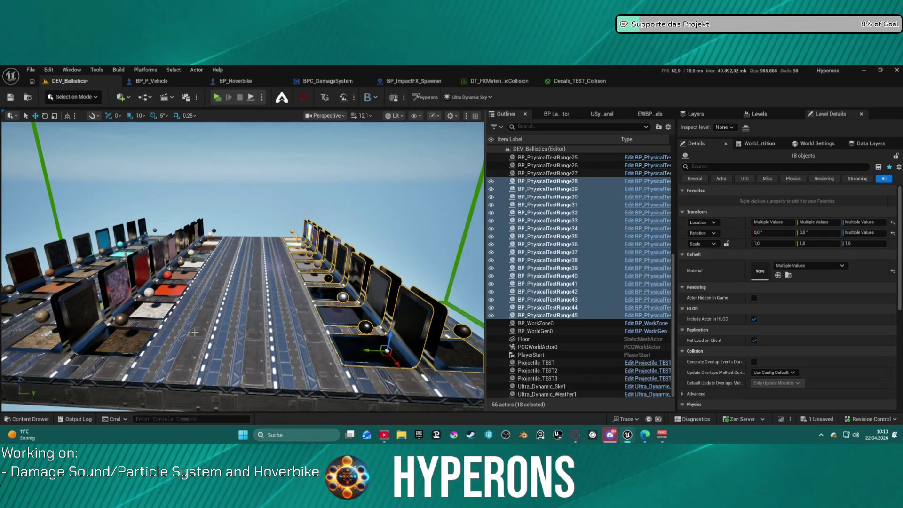
Step: Select BP_PhysicalTestRange10–27, frame them, and reposition them as a new row on the platform
{"action": "left_click", "coordinate": [566, 174]}
{"action": "scroll", "coordinate": [573, 183], "scroll_direction": "up", "scroll_amount": 6}
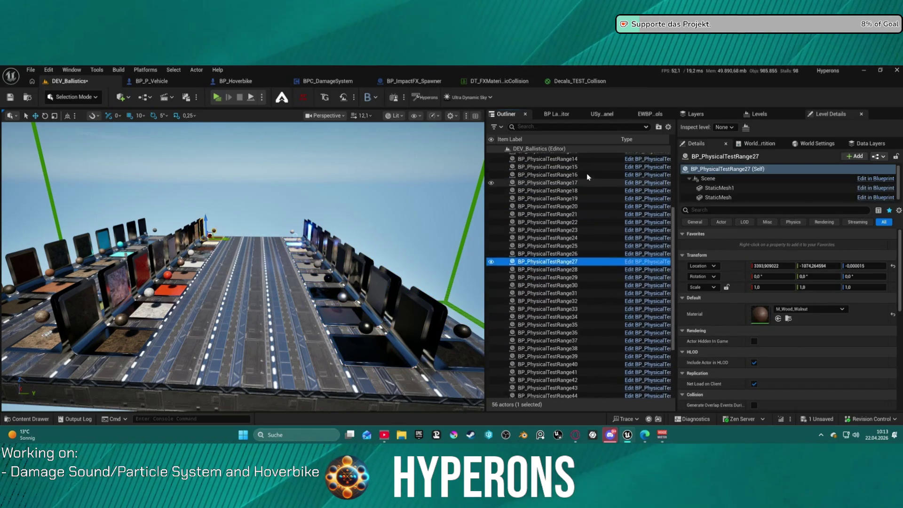
{"action": "left_click", "coordinate": [573, 182], "text": "shift"}
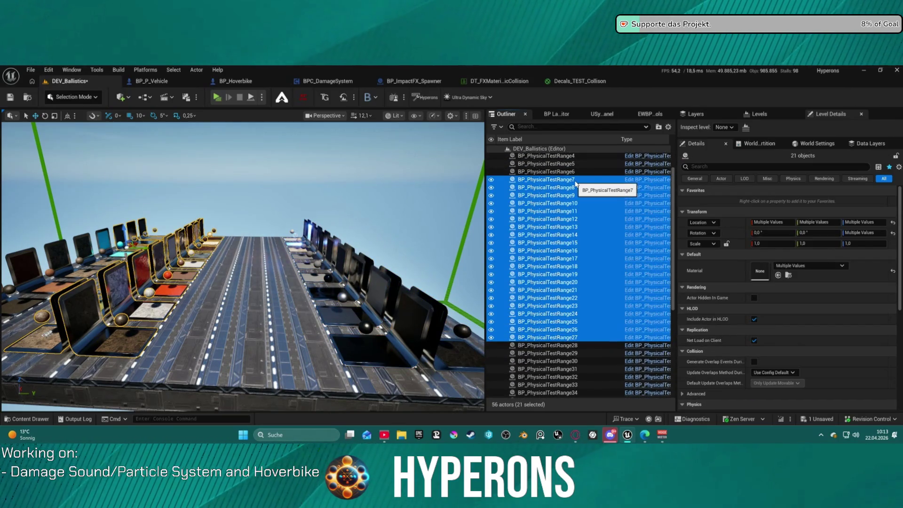
{"action": "key", "text": "f"}
{"action": "mouse_move", "coordinate": [356, 276]}
{"action": "left_mouse_down"}
{"action": "mouse_move", "coordinate": [329, 278]}
{"action": "mouse_move", "coordinate": [356, 277]}
{"action": "left_mouse_up"}
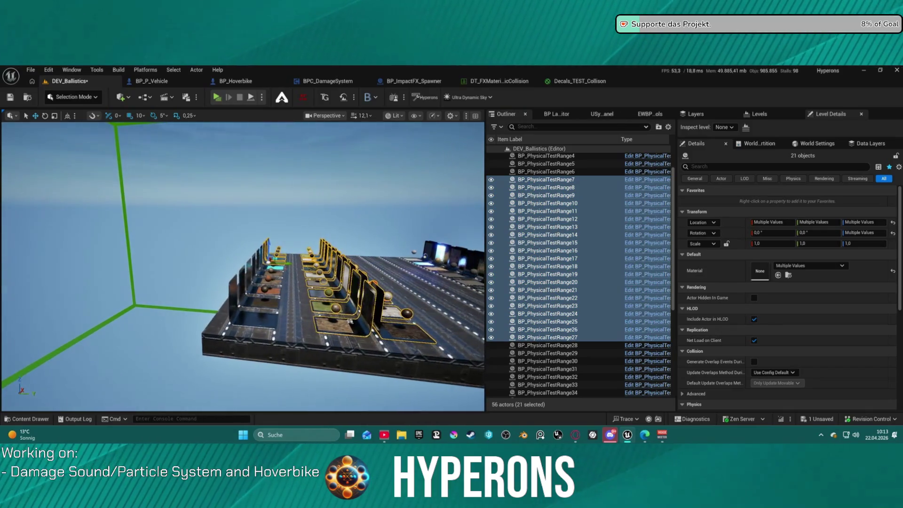
{"action": "left_click", "coordinate": [547, 206]}
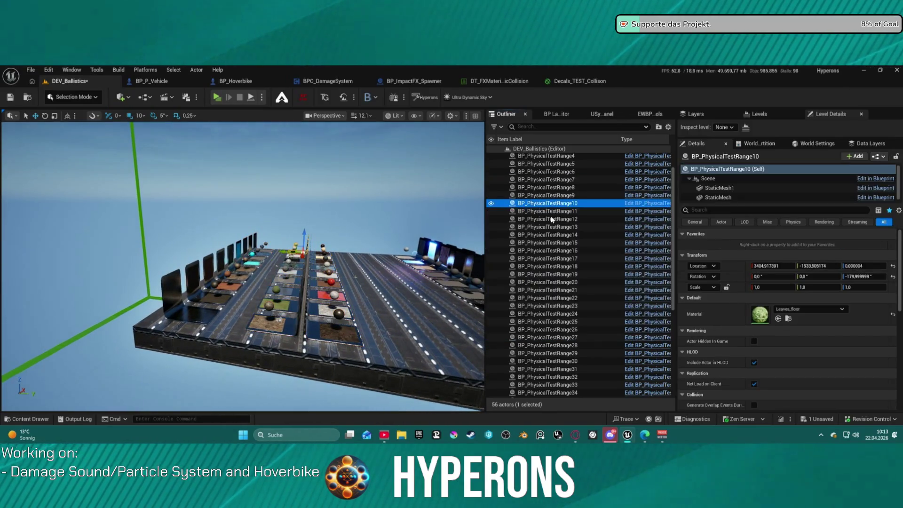
{"action": "left_click", "coordinate": [550, 337], "text": "shift"}
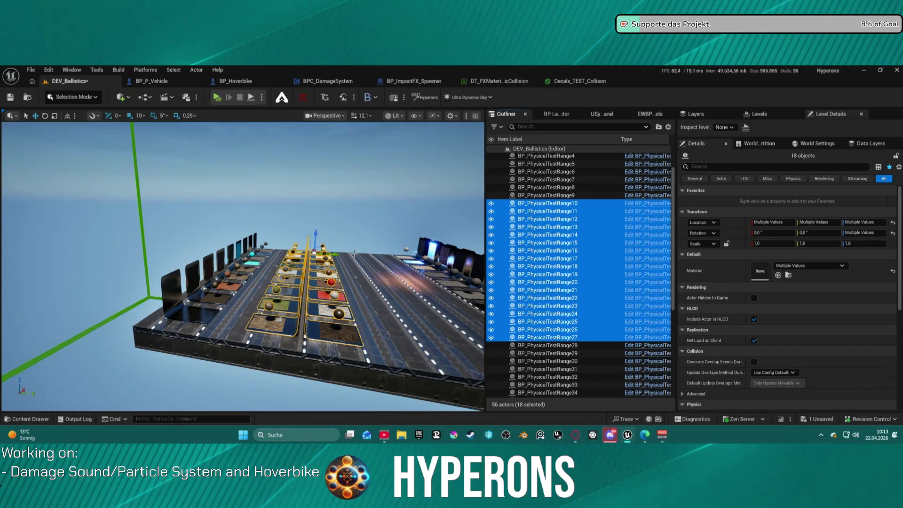
{"action": "left_click_drag", "start_coordinate": [335, 252], "coordinate": [350, 253]}
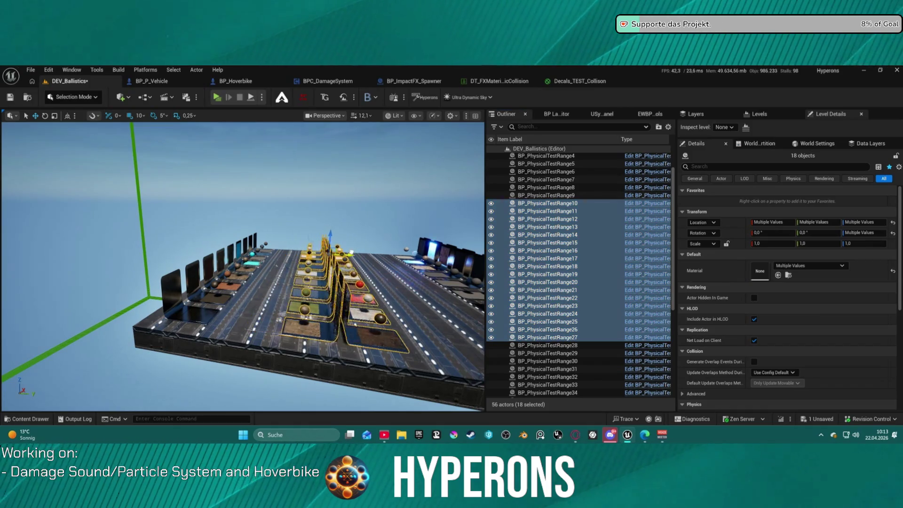
Step: Select the Floor platform and focus the camera looking down on it
{"action": "left_click", "coordinate": [361, 363]}
{"action": "key", "text": "f"}
{"action": "left_click_drag", "start_coordinate": [291, 295], "coordinate": [290, 295]}
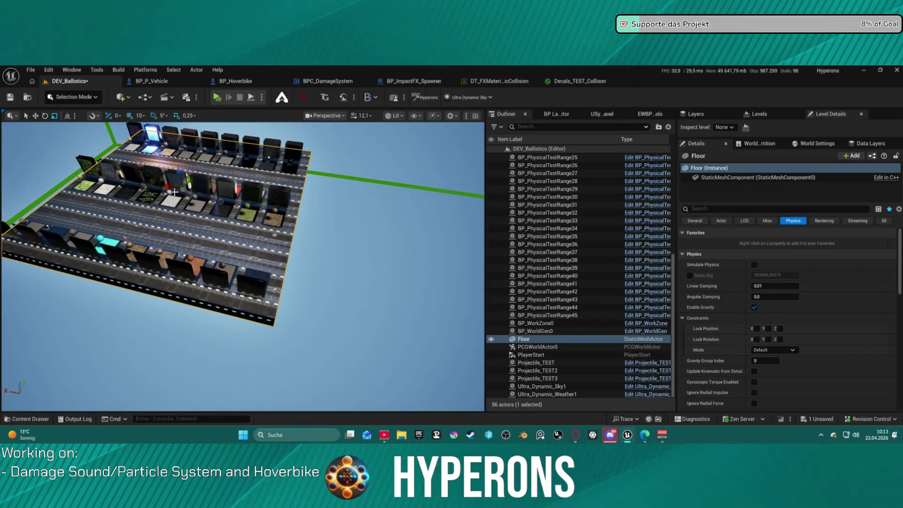
{"action": "mouse_move", "coordinate": [220, 201]}
{"action": "left_mouse_down"}
{"action": "mouse_move", "coordinate": [204, 184]}
{"action": "mouse_move", "coordinate": [226, 194]}
{"action": "left_mouse_up"}
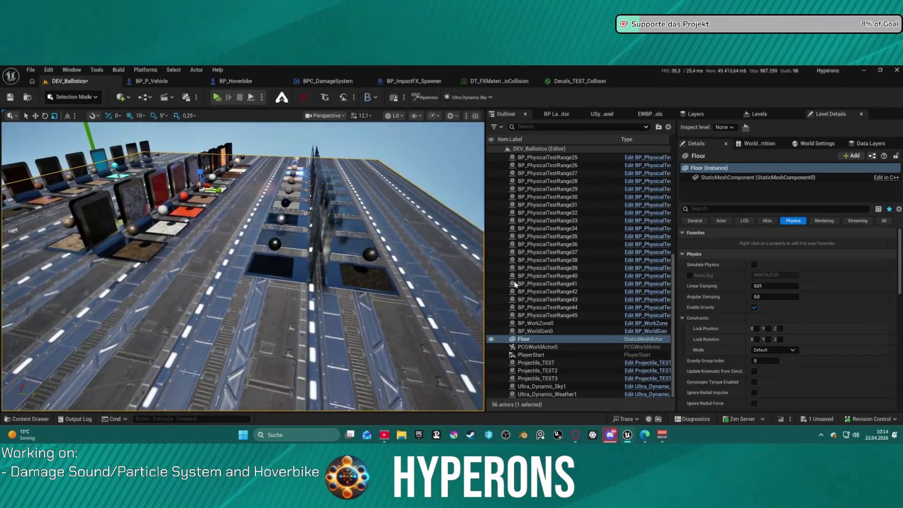
{"action": "left_click", "coordinate": [596, 316]}
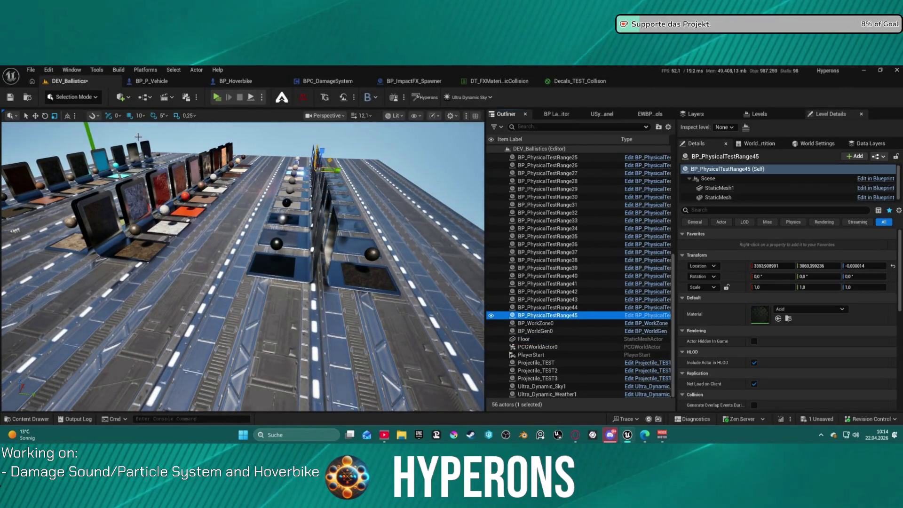
{"action": "left_click_drag", "start_coordinate": [226, 195], "coordinate": [226, 195]}
{"action": "left_click", "coordinate": [289, 255]}
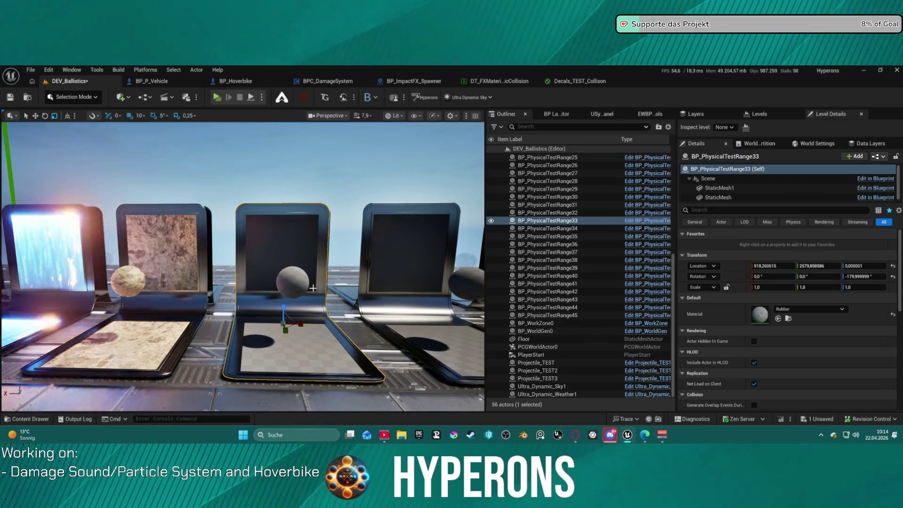
{"action": "left_click", "coordinate": [436, 254]}
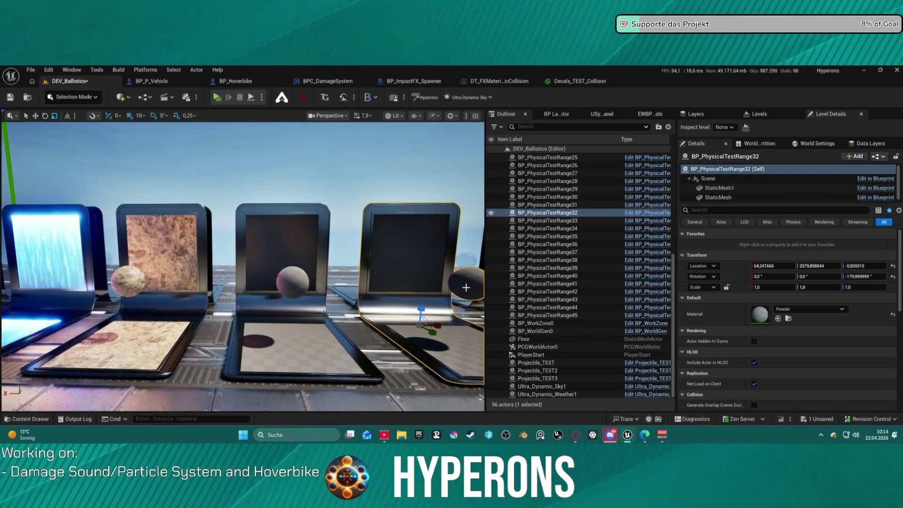
{"action": "mouse_move", "coordinate": [242, 265]}
{"action": "left_mouse_down"}
{"action": "mouse_move", "coordinate": [242, 339]}
{"action": "mouse_move", "coordinate": [164, 297]}
{"action": "left_mouse_up"}
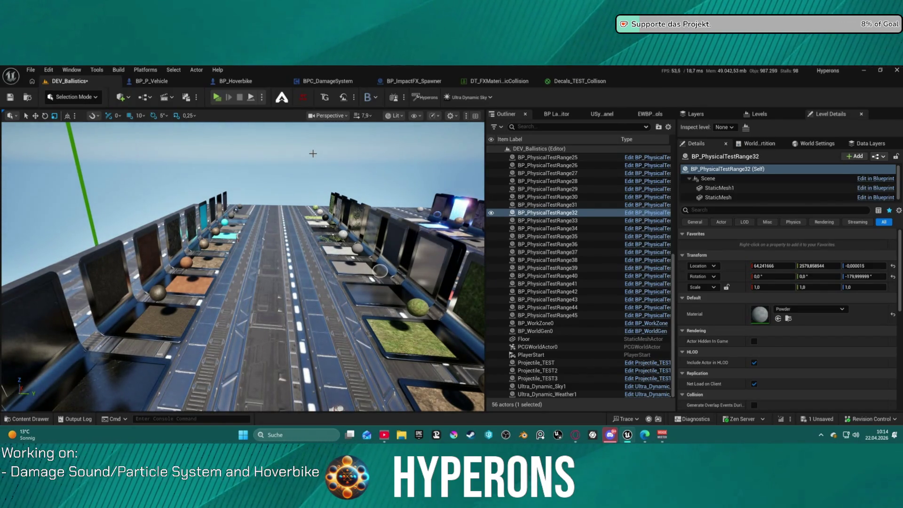
{"action": "left_click", "coordinate": [499, 81]}
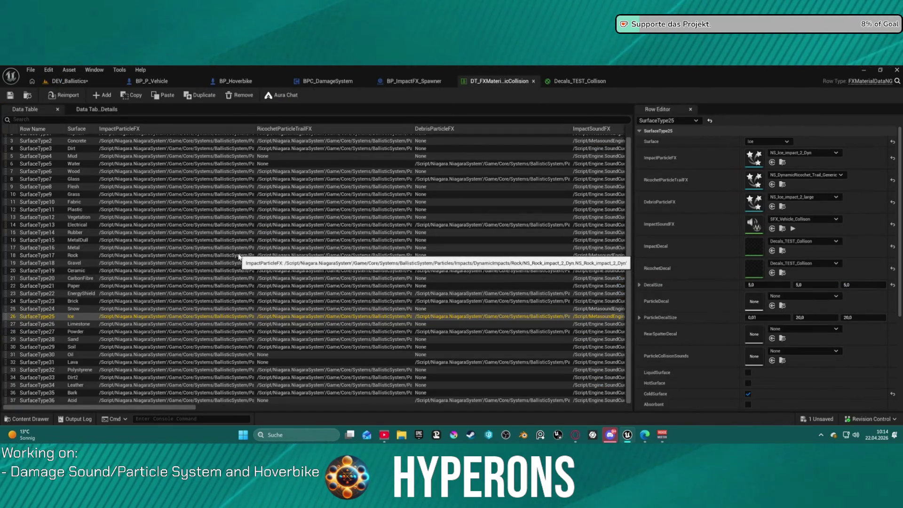
Step: Set the Ice row's impact decal to Decals_Gen1 and locate its impact sound asset
{"action": "scroll", "coordinate": [235, 253], "scroll_direction": "up", "scroll_amount": 1}
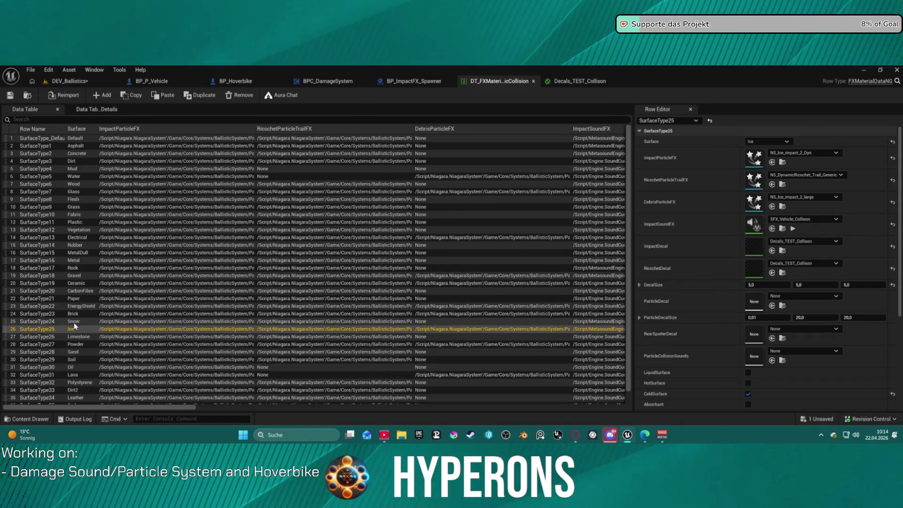
{"action": "left_click", "coordinate": [791, 243]}
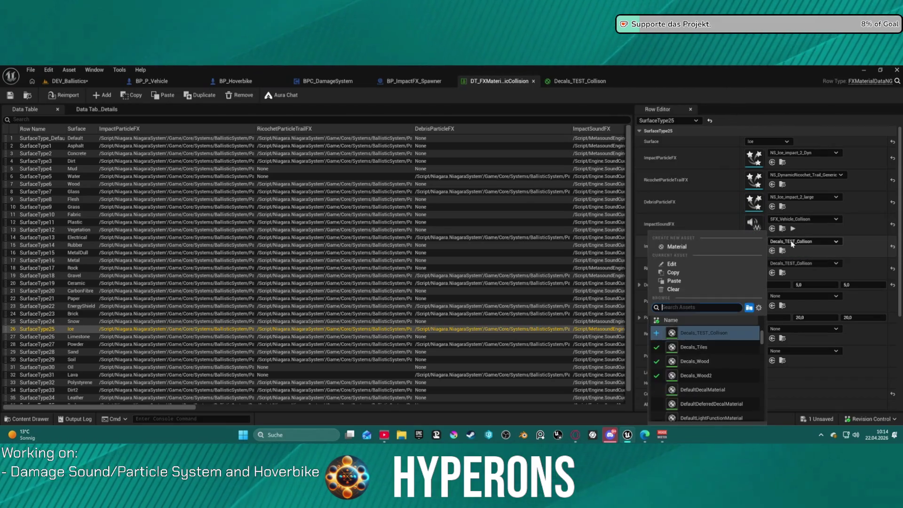
{"action": "type", "text": "ice"}
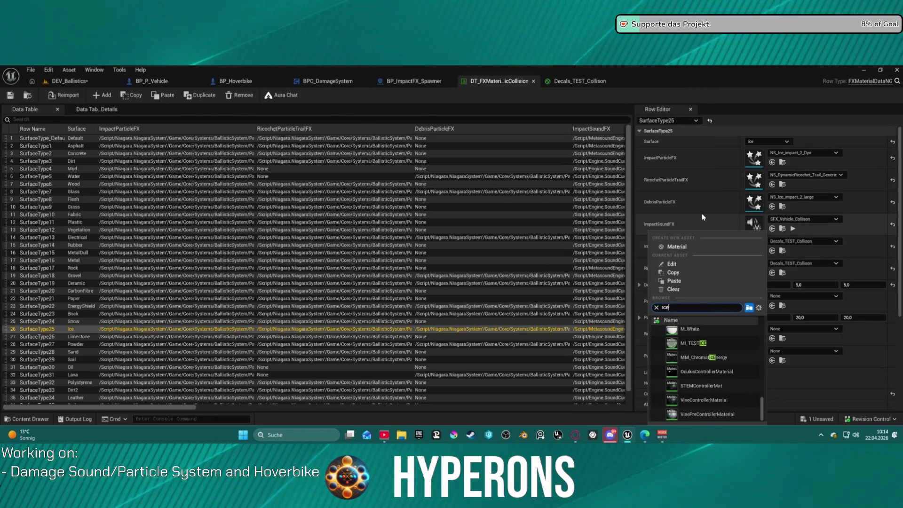
{"action": "left_click", "coordinate": [679, 222]}
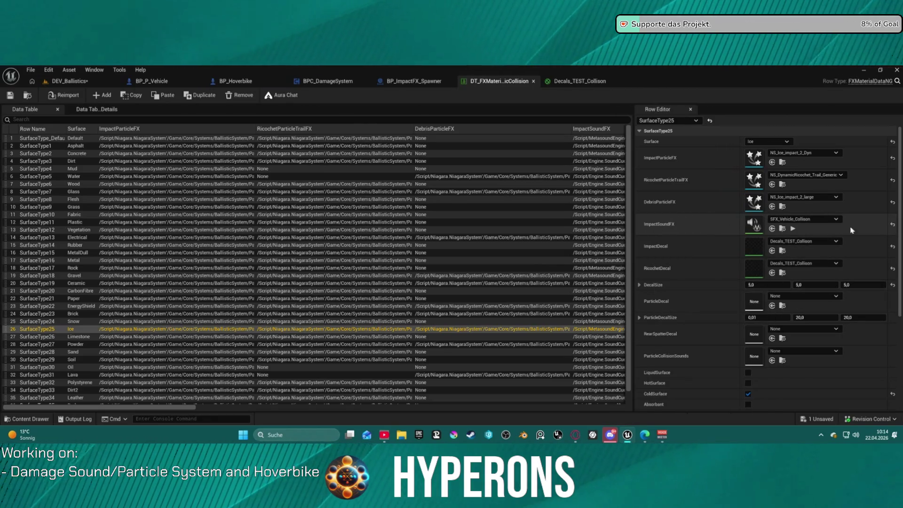
{"action": "left_click", "coordinate": [783, 252]}
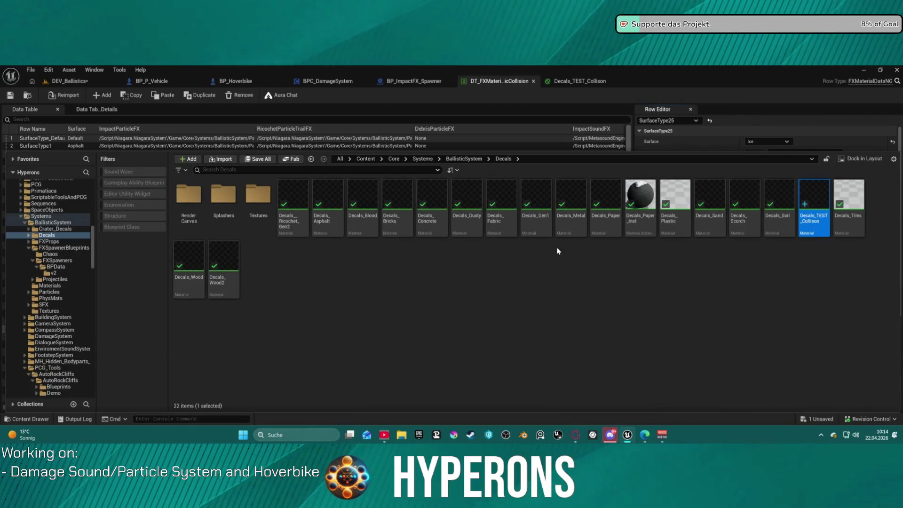
{"action": "left_click", "coordinate": [529, 227]}
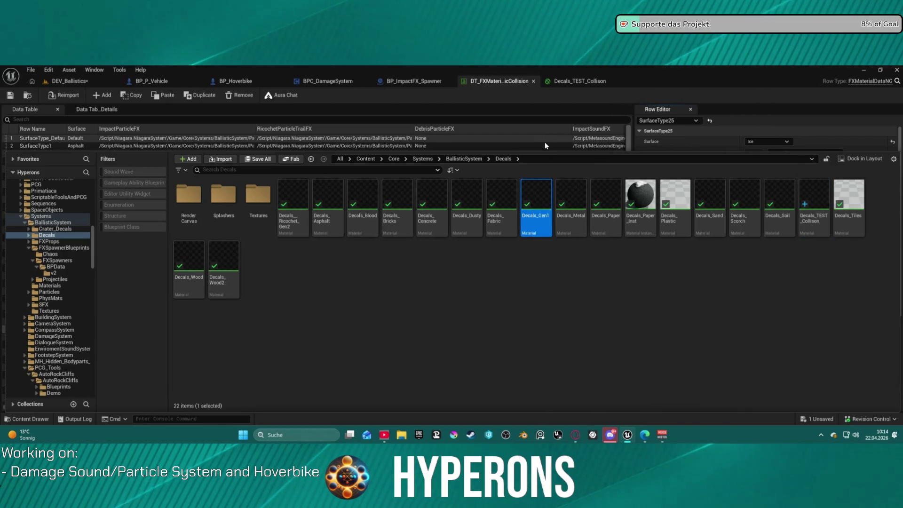
{"action": "left_click", "coordinate": [443, 94]}
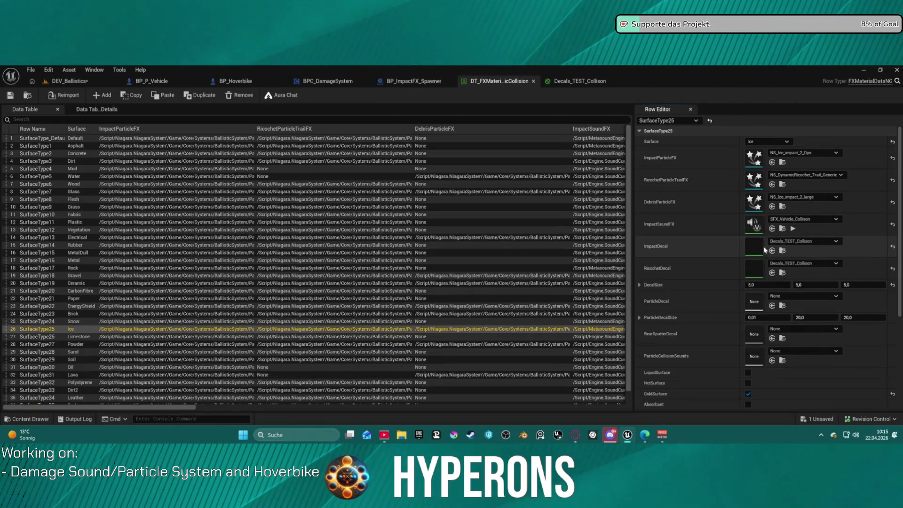
{"action": "left_click", "coordinate": [772, 249]}
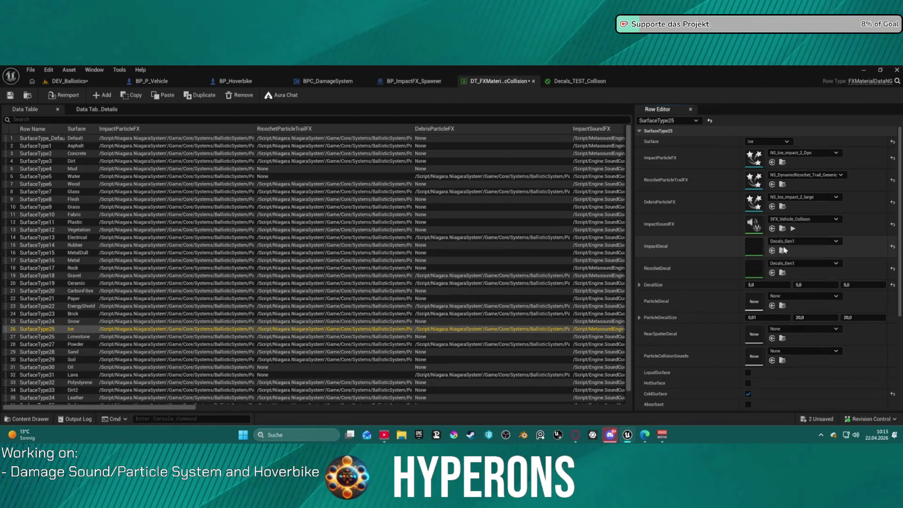
{"action": "left_click", "coordinate": [782, 228]}
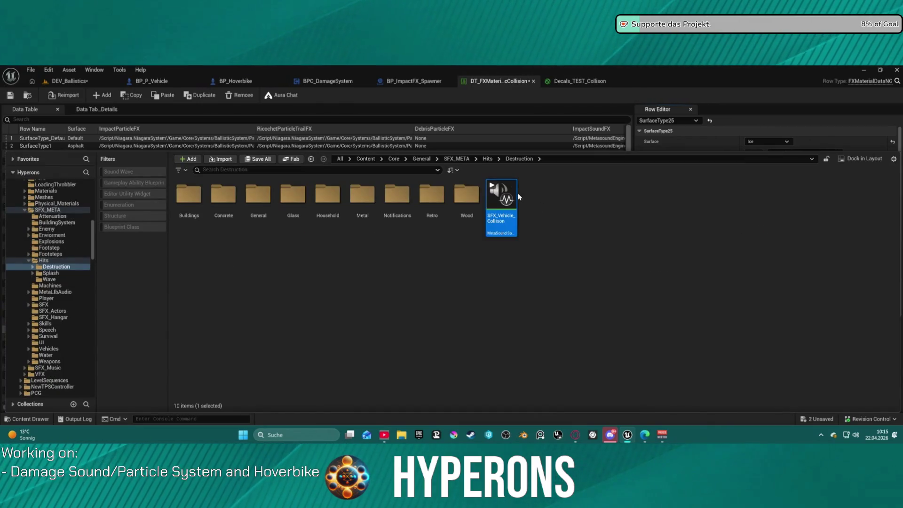
Step: Open the SFX_Vehicle_Collison MetaSound, clear the Stereo Mixer's Gain 0, and preview it
{"action": "double_click", "coordinate": [504, 187]}
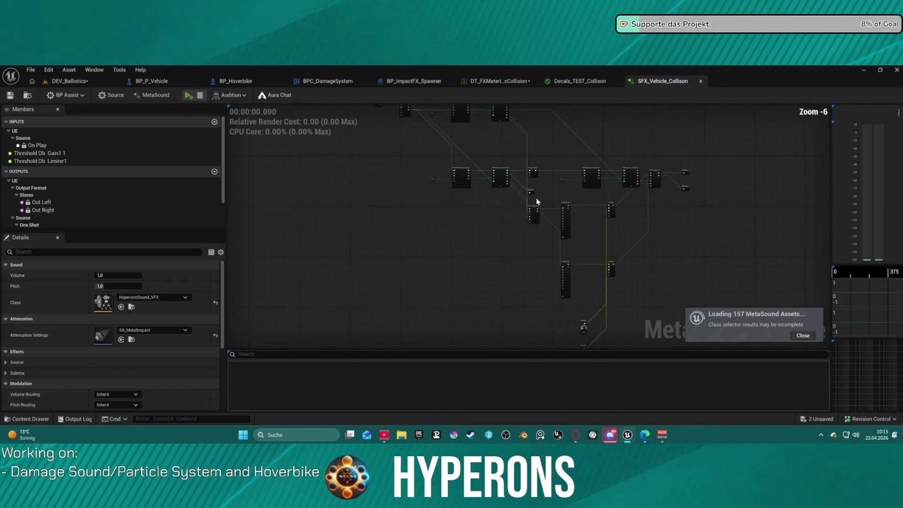
{"action": "scroll", "coordinate": [569, 226], "scroll_direction": "up", "scroll_amount": 7}
{"action": "left_click", "coordinate": [505, 278]}
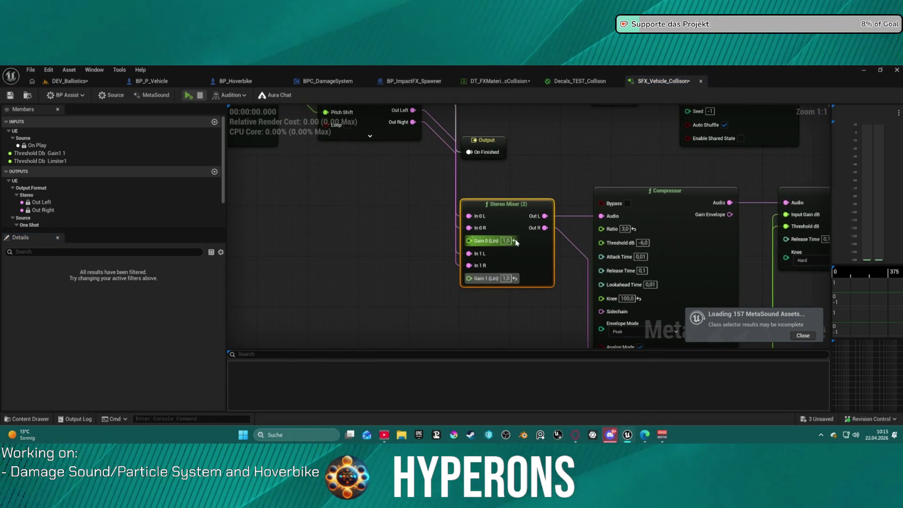
{"action": "key", "text": "BackSpace"}
{"action": "type", "text": "0,8"}
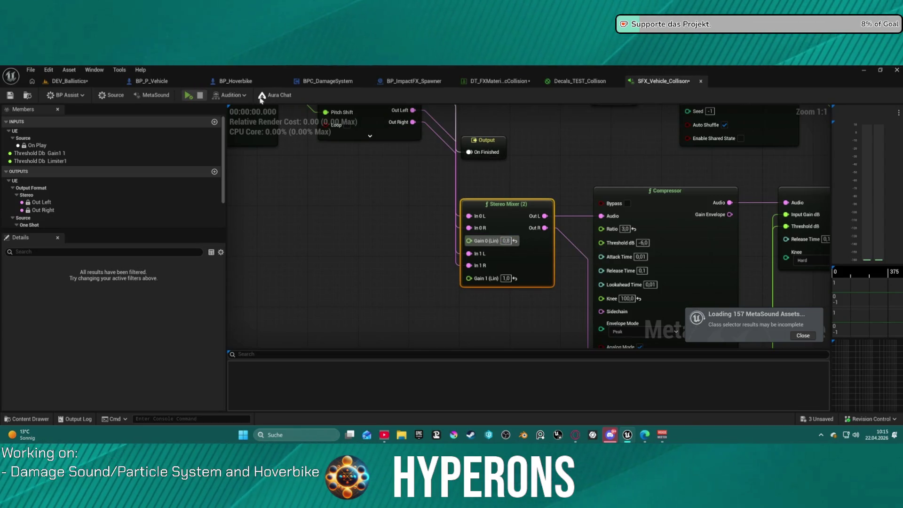
{"action": "left_click", "coordinate": [189, 96]}
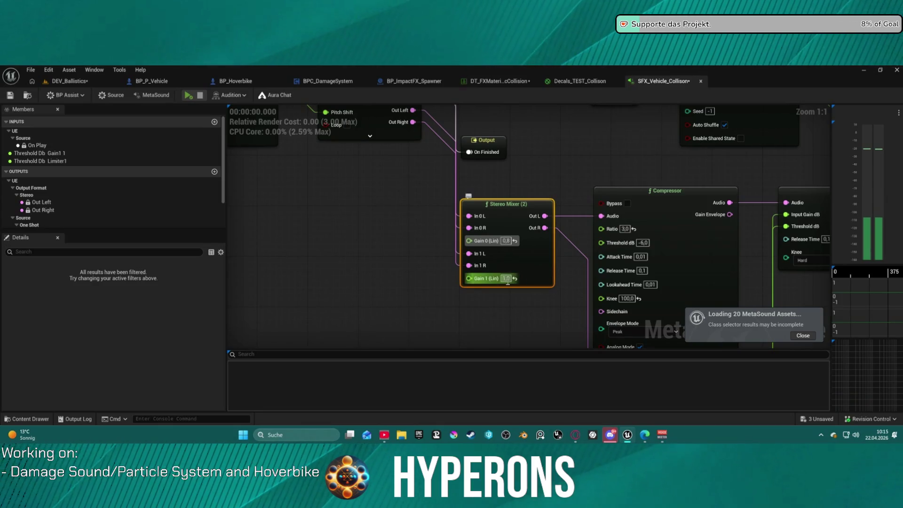
Step: Set the Stereo Mixer's Gain 0 to 0,5 and Gain 1 to 0,8, then replay the preview
{"action": "left_click", "coordinate": [505, 240]}
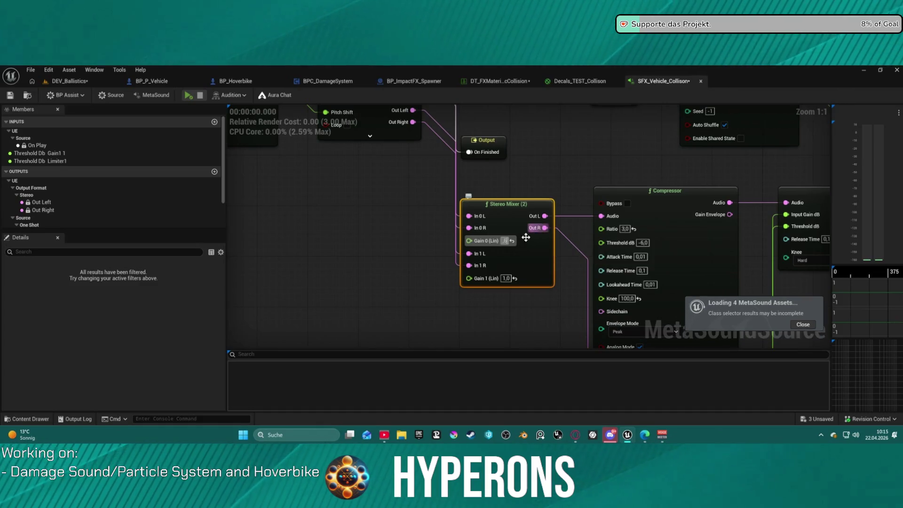
{"action": "left_click", "coordinate": [506, 278]}
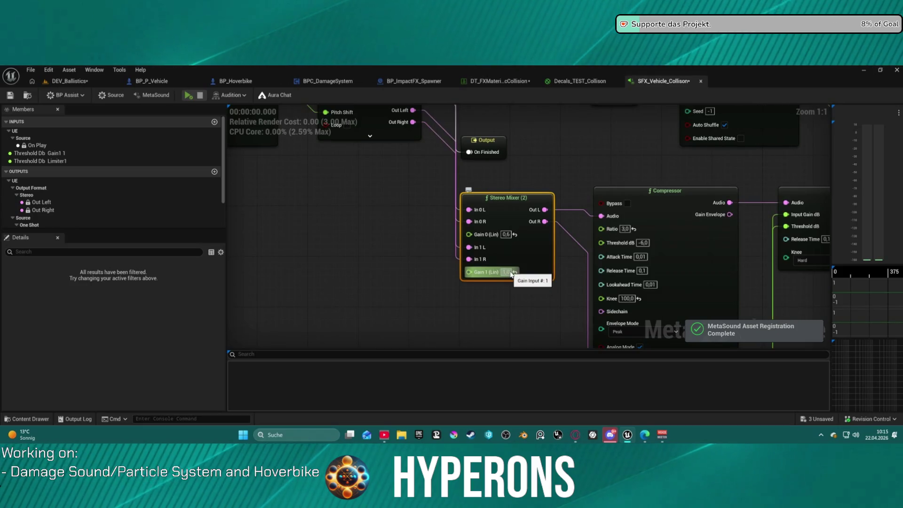
{"action": "left_click", "coordinate": [510, 272]}
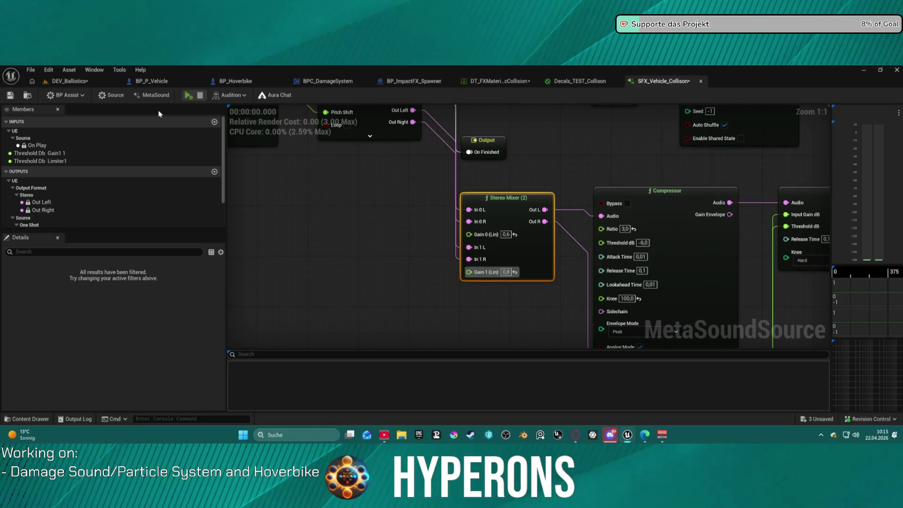
{"action": "left_click", "coordinate": [190, 95]}
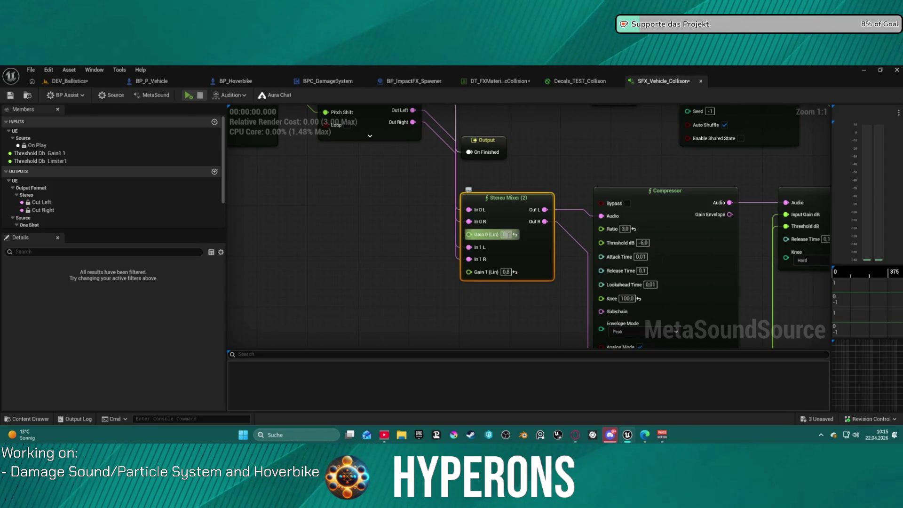
{"action": "left_click", "coordinate": [556, 304]}
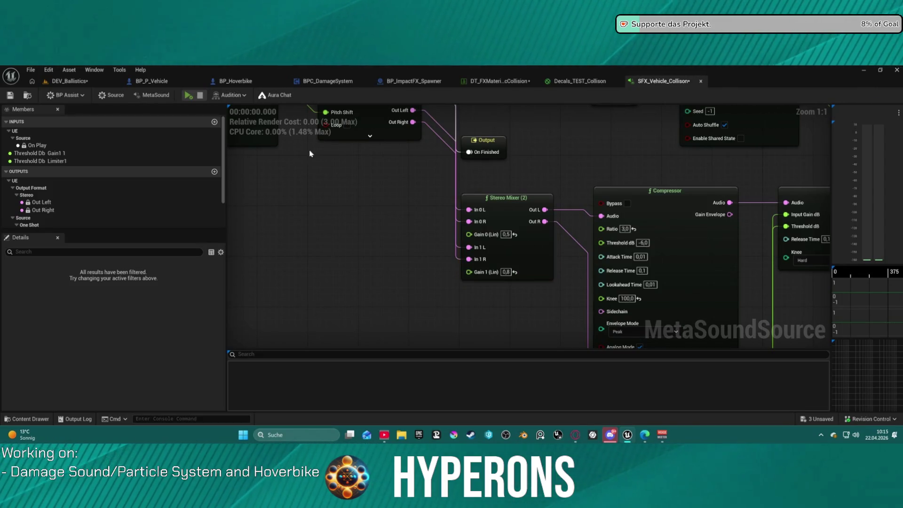
{"action": "left_click", "coordinate": [188, 96]}
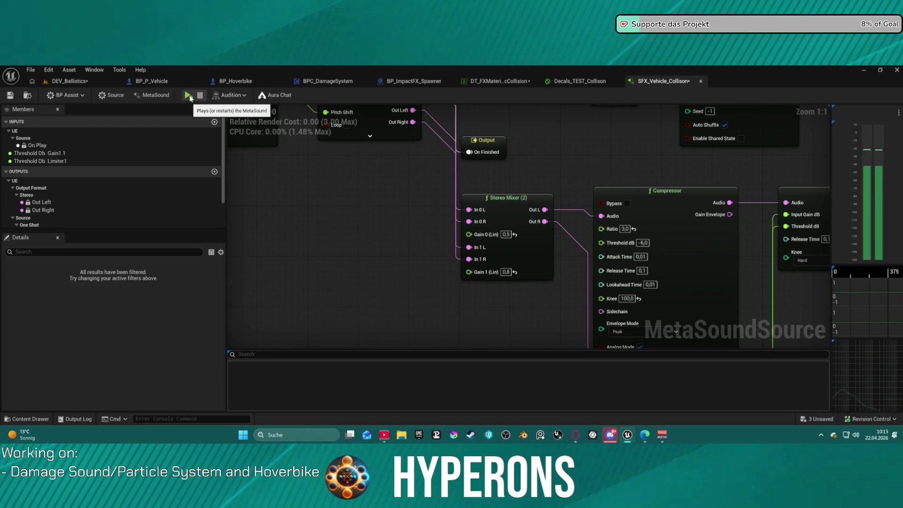
{"action": "left_click", "coordinate": [188, 96]}
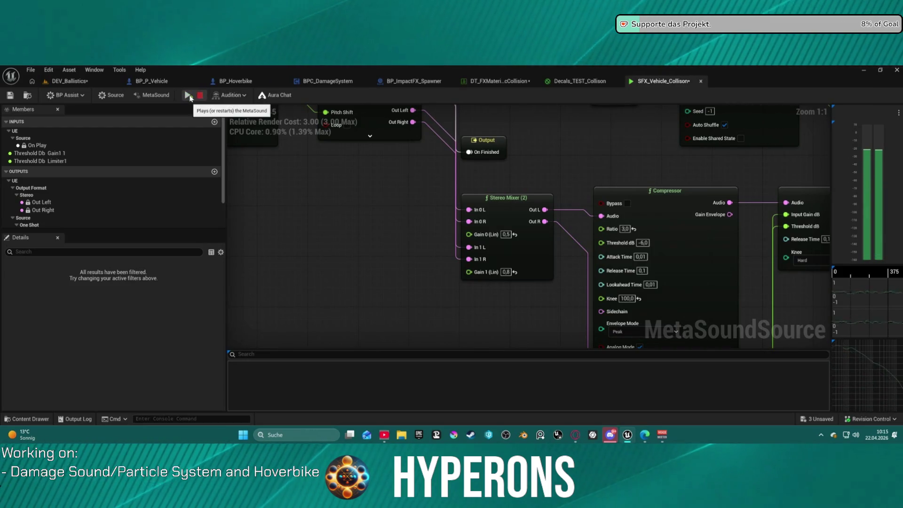
{"action": "left_click", "coordinate": [189, 96]}
Step: Adjust the Trigger Delay node's delay time and preview the collision sound
{"action": "mouse_move", "coordinate": [549, 151]}
{"action": "left_mouse_down"}
{"action": "mouse_move", "coordinate": [639, 293]}
{"action": "mouse_move", "coordinate": [794, 306]}
{"action": "mouse_move", "coordinate": [715, 298]}
{"action": "left_mouse_up"}
{"action": "scroll", "coordinate": [695, 294], "scroll_direction": "down", "scroll_amount": 4}
{"action": "left_click_drag", "start_coordinate": [607, 272], "coordinate": [460, 258]}
{"action": "scroll", "coordinate": [461, 263], "scroll_direction": "up", "scroll_amount": 4}
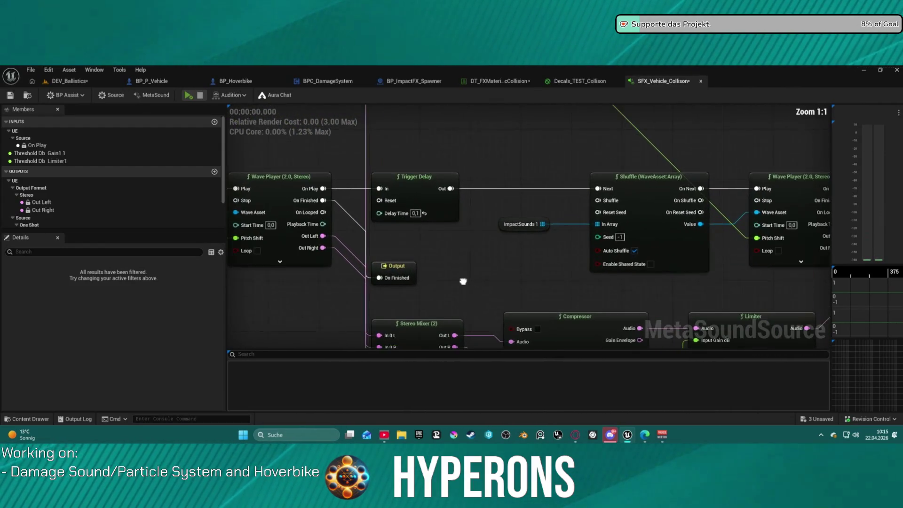
{"action": "left_click", "coordinate": [189, 96]}
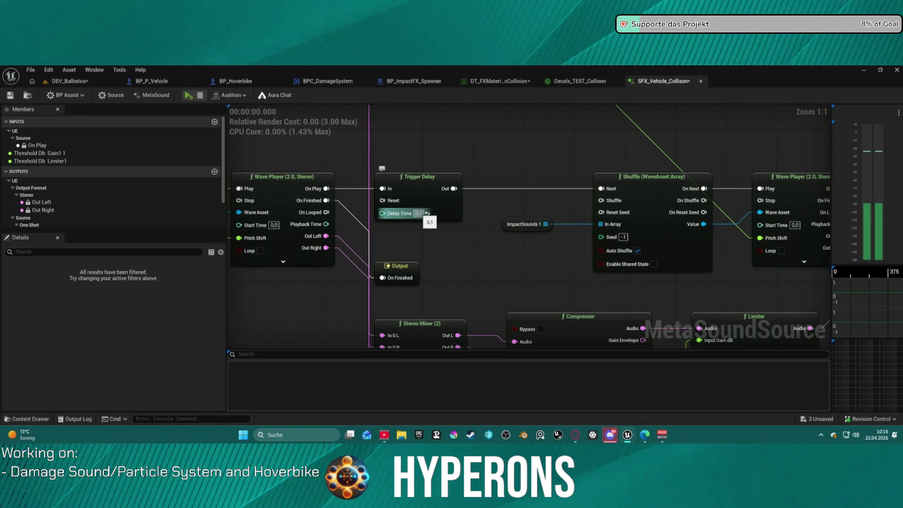
{"action": "left_click", "coordinate": [417, 213]}
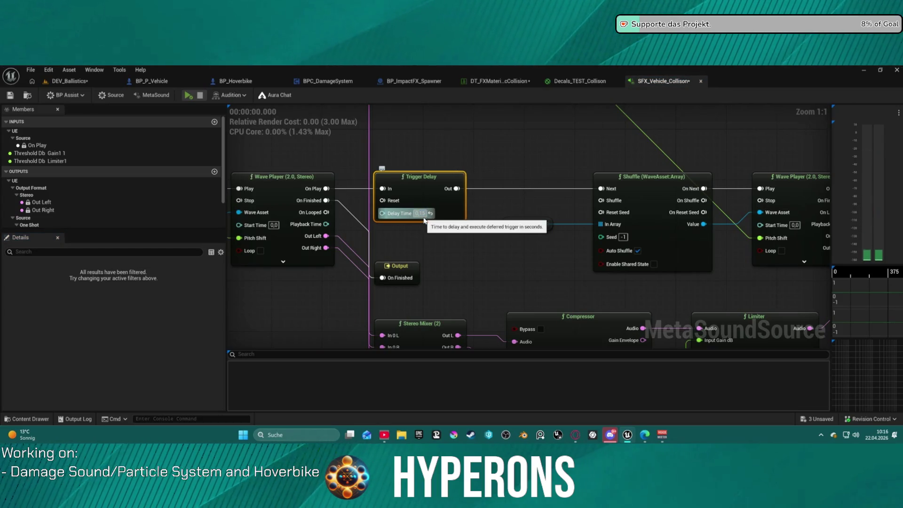
{"action": "left_click", "coordinate": [191, 95]}
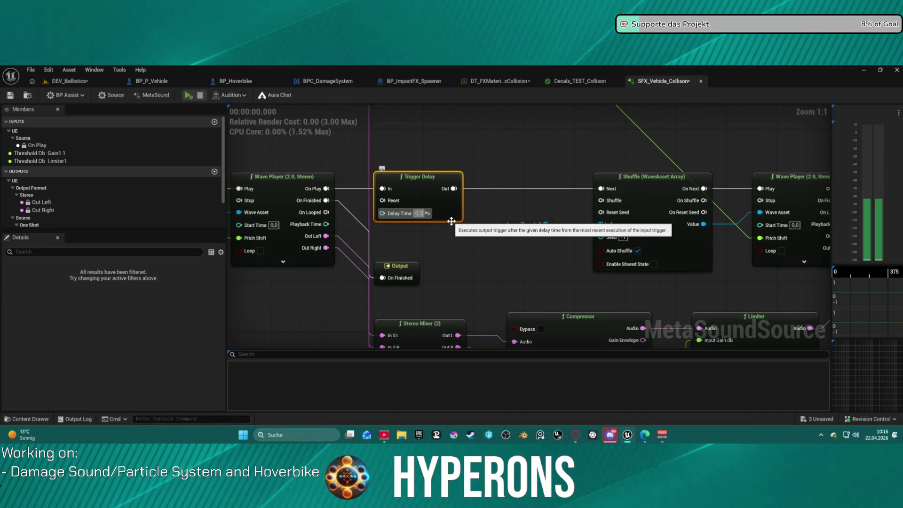
Step: Replay the sound, then launch DEV_Ballistics in a standalone game preview
{"action": "left_click", "coordinate": [188, 95]}
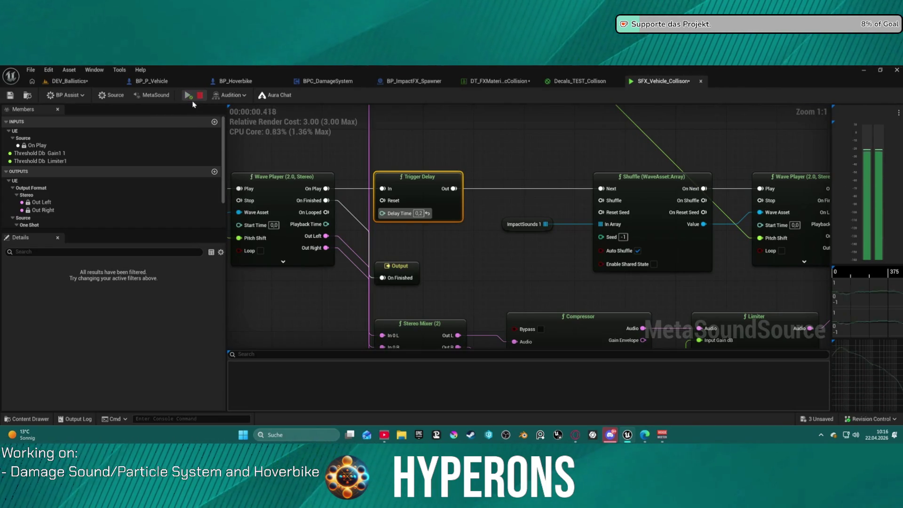
{"action": "left_click", "coordinate": [65, 81]}
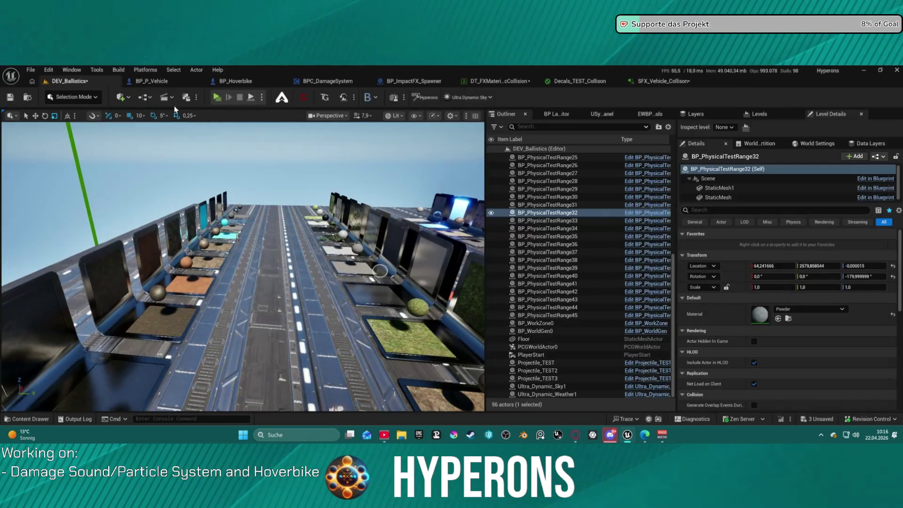
{"action": "left_click", "coordinate": [217, 97]}
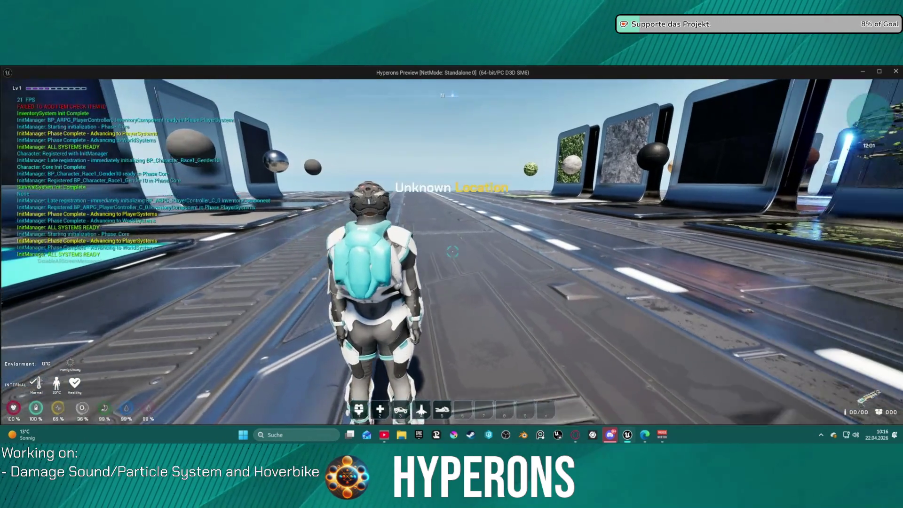
Step: Spawn the hoverbike with 5, walk to it and ride it, then dismount with F
{"action": "key", "text": "5"}
{"action": "key", "text": "w"}
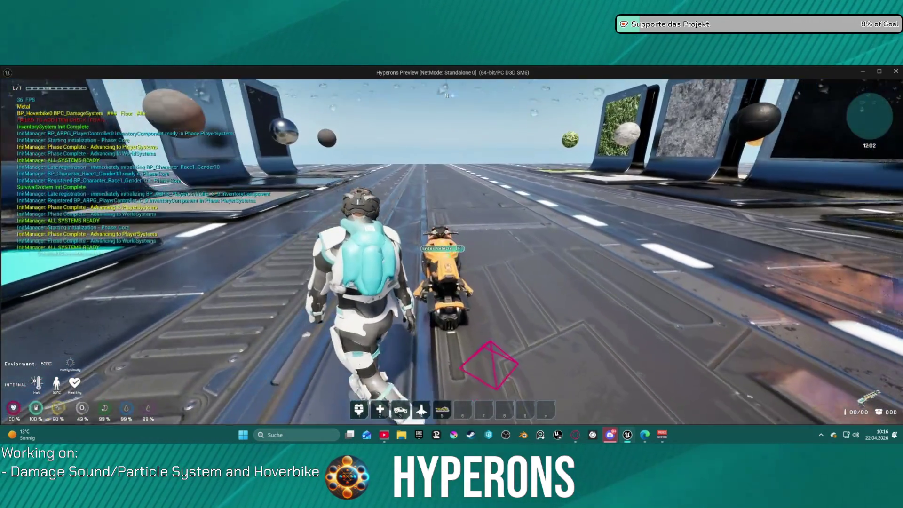
{"action": "mouse_move", "coordinate": [452, 254]}
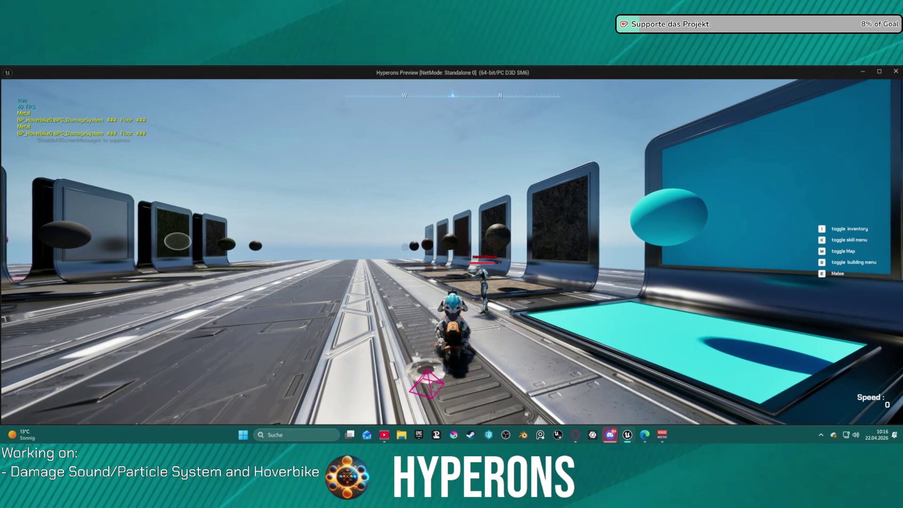
{"action": "key", "text": "f"}
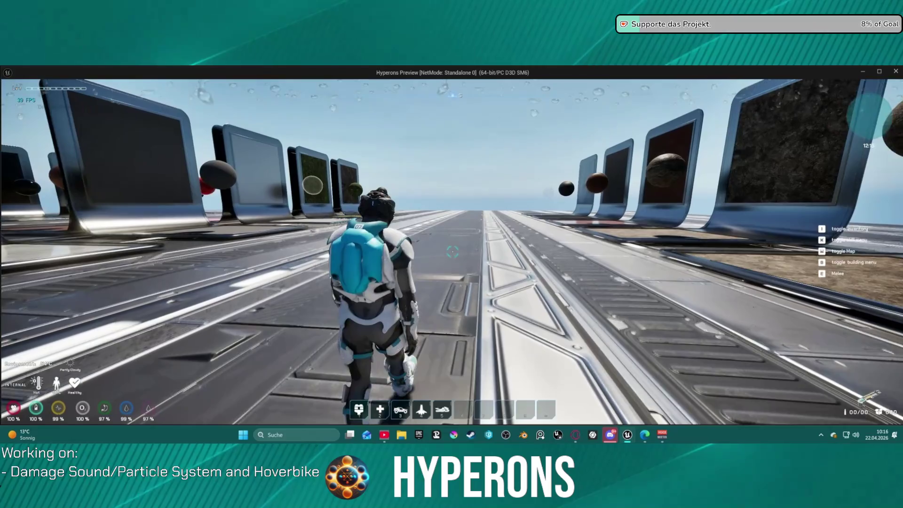
Step: Summon the hoverbike and run down the track past the grass screen to reach it
{"action": "key", "text": "5"}
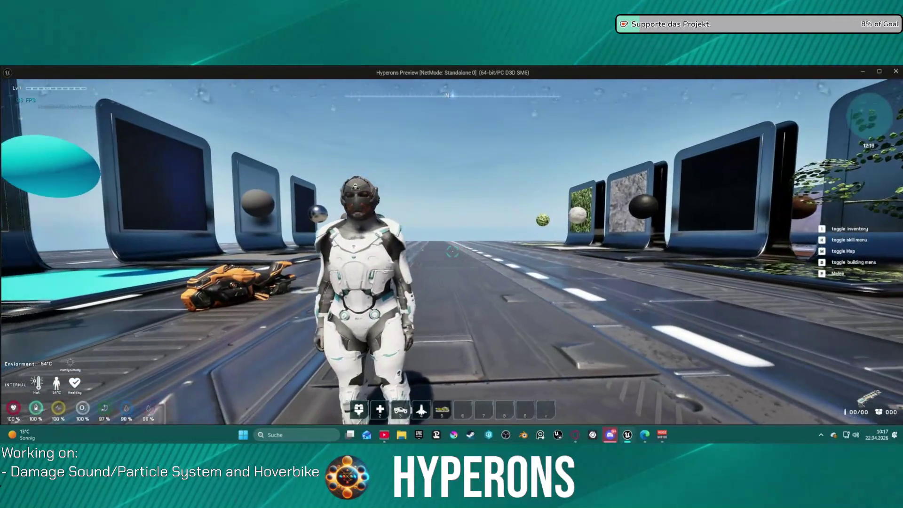
{"action": "key", "text": "w"}
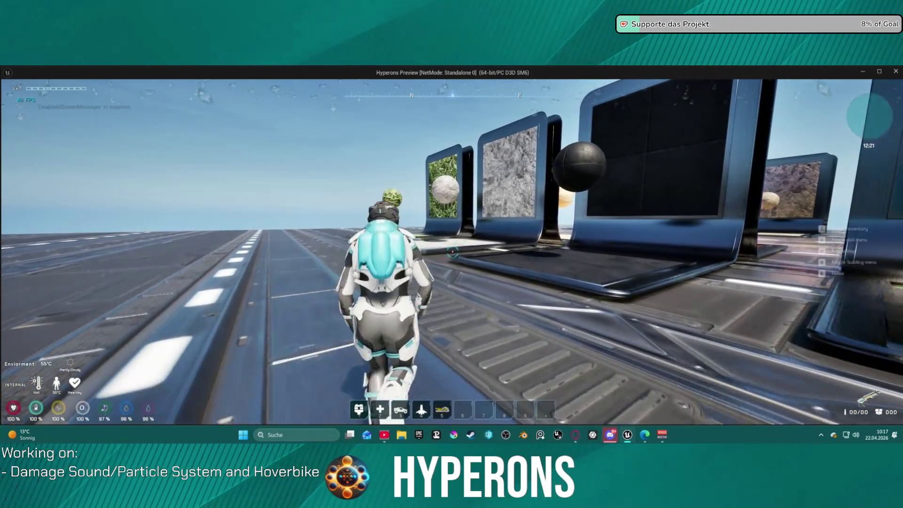
{"action": "key", "text": "w"}
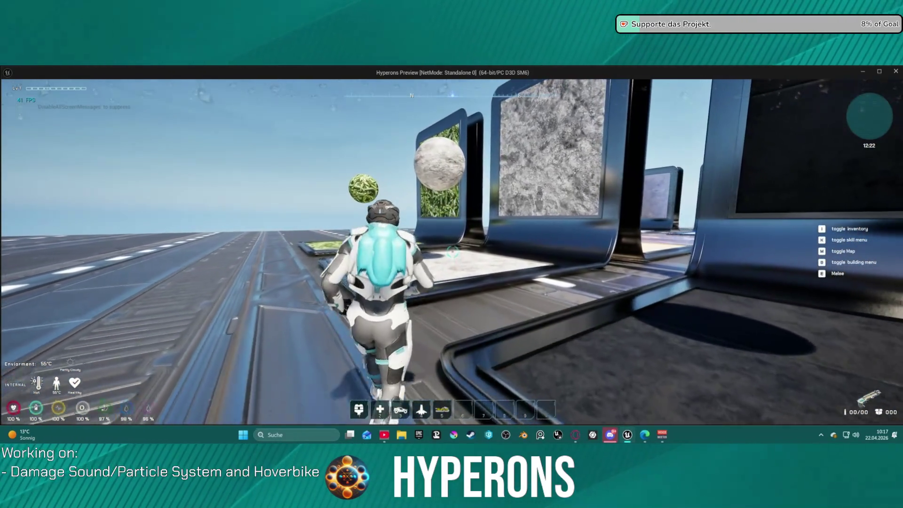
{"action": "key", "text": "w"}
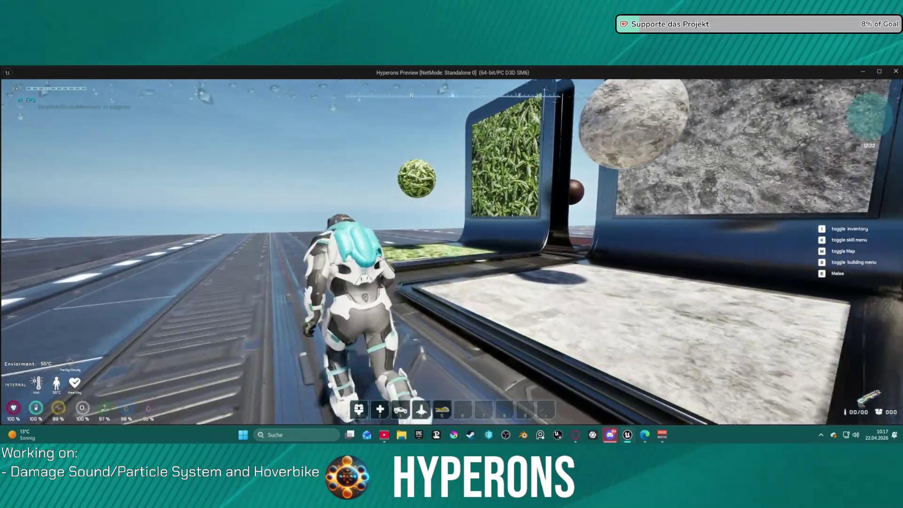
{"action": "key", "text": "w"}
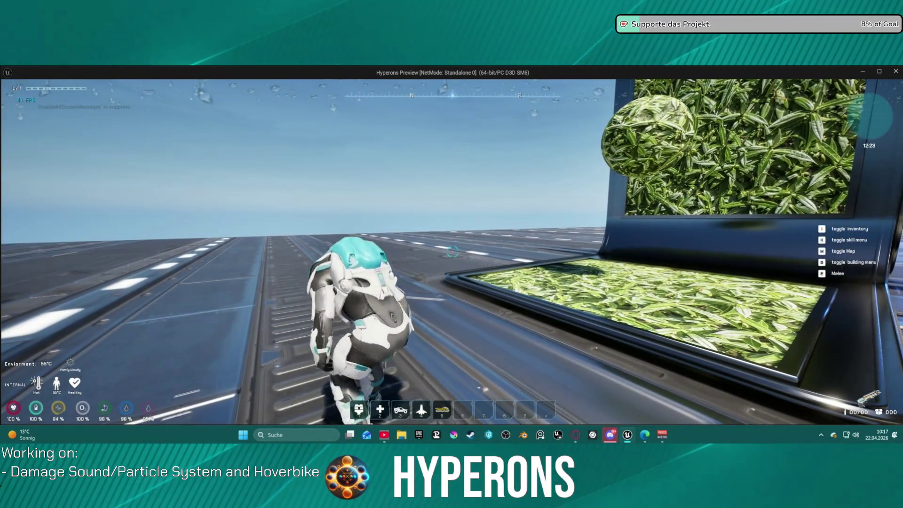
{"action": "key", "text": "w"}
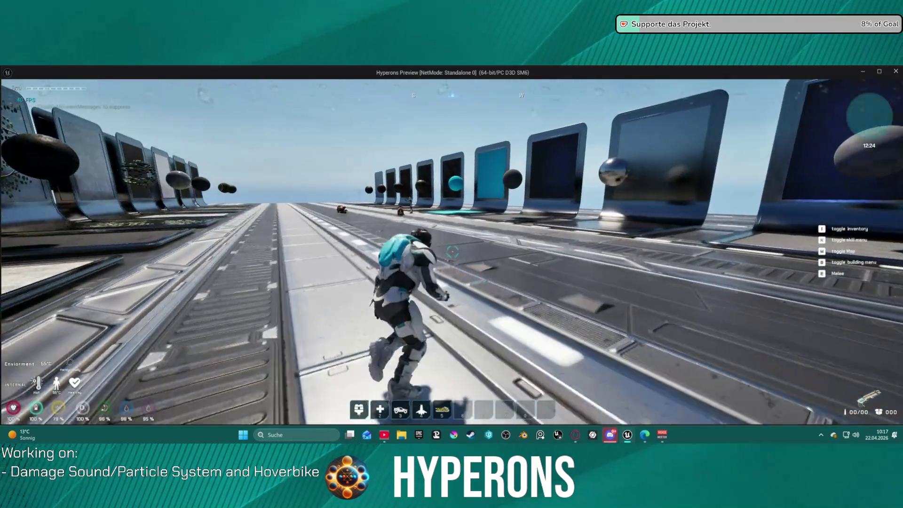
{"action": "key", "text": "w"}
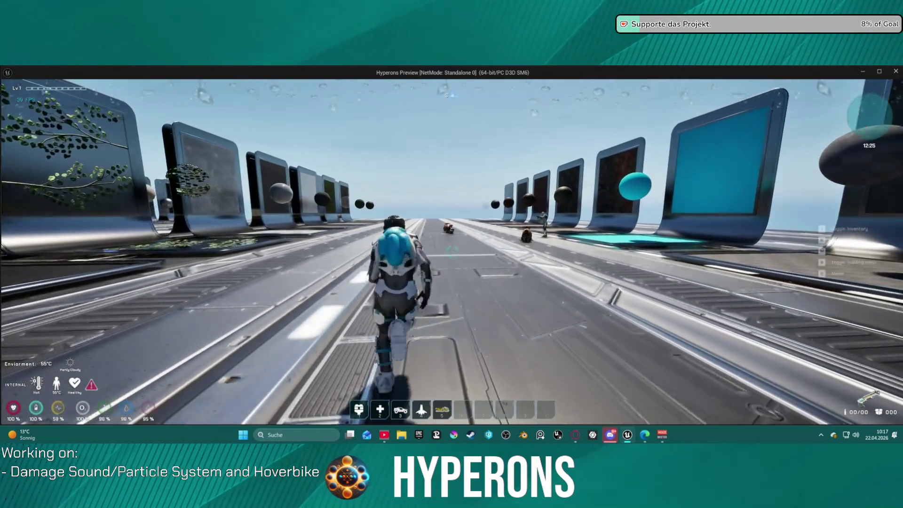
{"action": "key", "text": "w"}
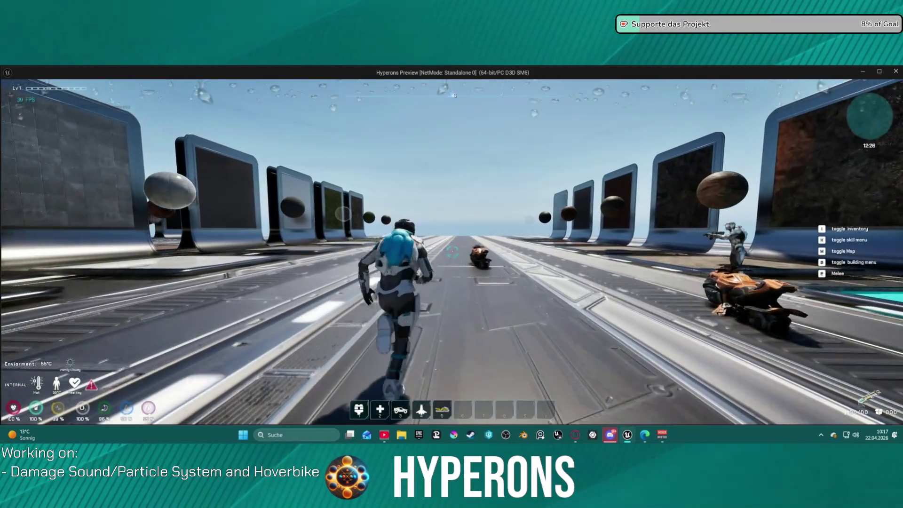
{"action": "key", "text": "w"}
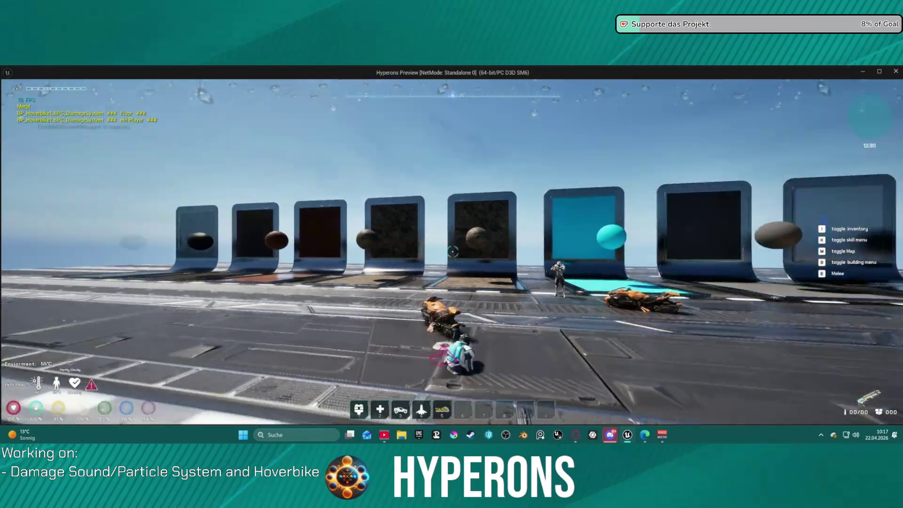
Step: Mount the hoverbike, end the preview with Esc, and raise the editor camera over the ranges
{"action": "key", "text": "f"}
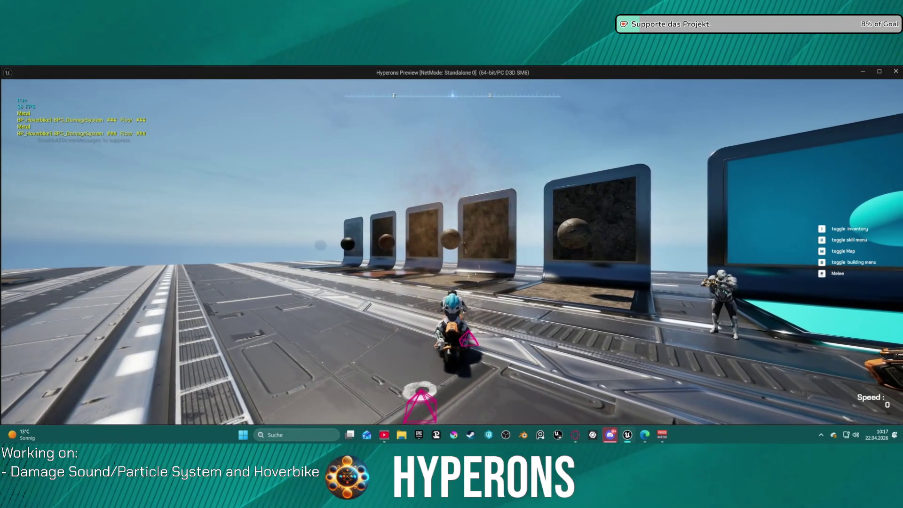
{"action": "key", "text": "Escape"}
{"action": "left_click_drag", "start_coordinate": [348, 274], "coordinate": [234, 112]}
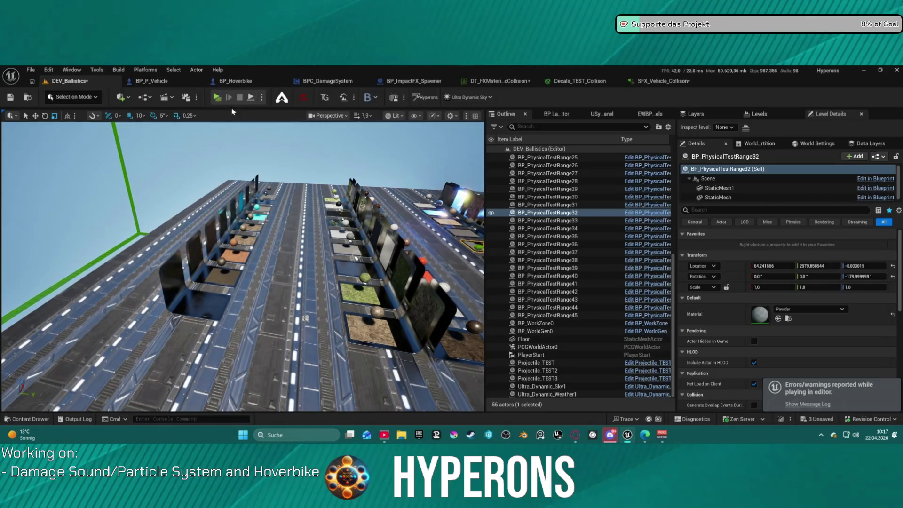
Step: Relaunch the preview, equip the MG 01 from the inventory, reload with SPM M ammo and fire
{"action": "key", "text": "alt+p"}
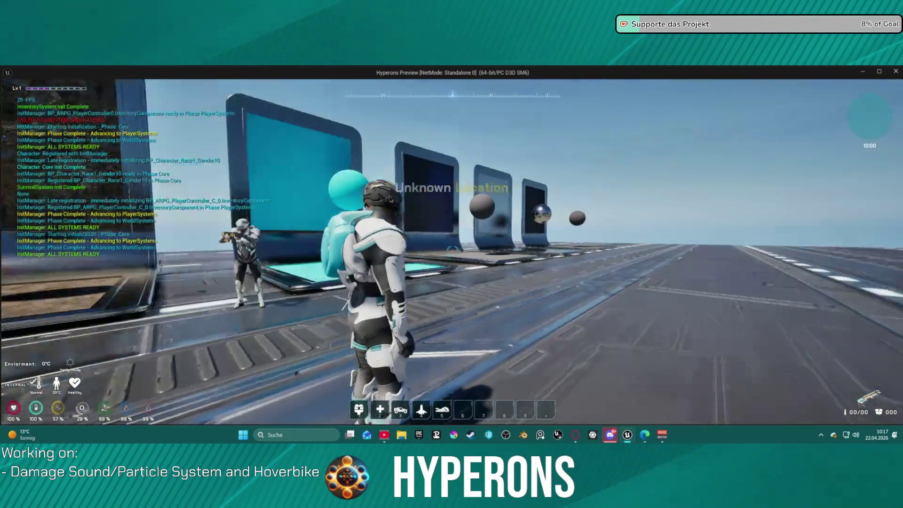
{"action": "key", "text": "w"}
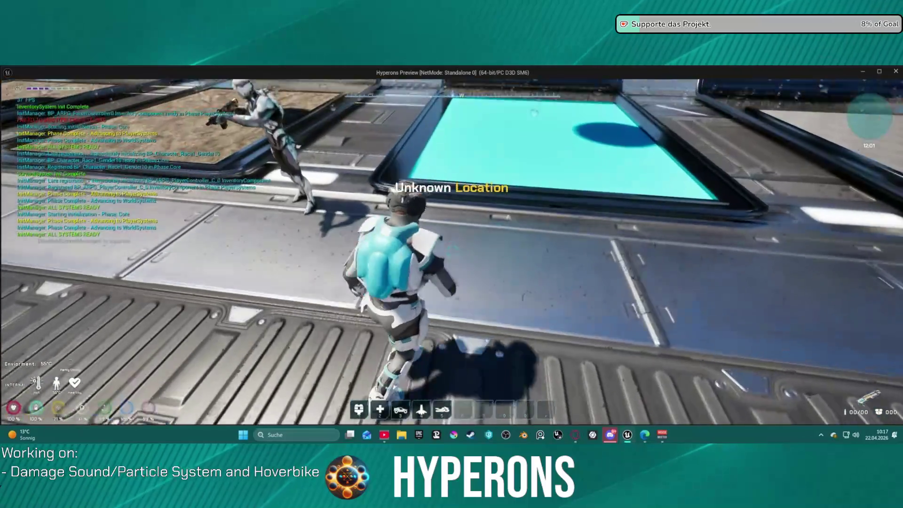
{"action": "key", "text": "w"}
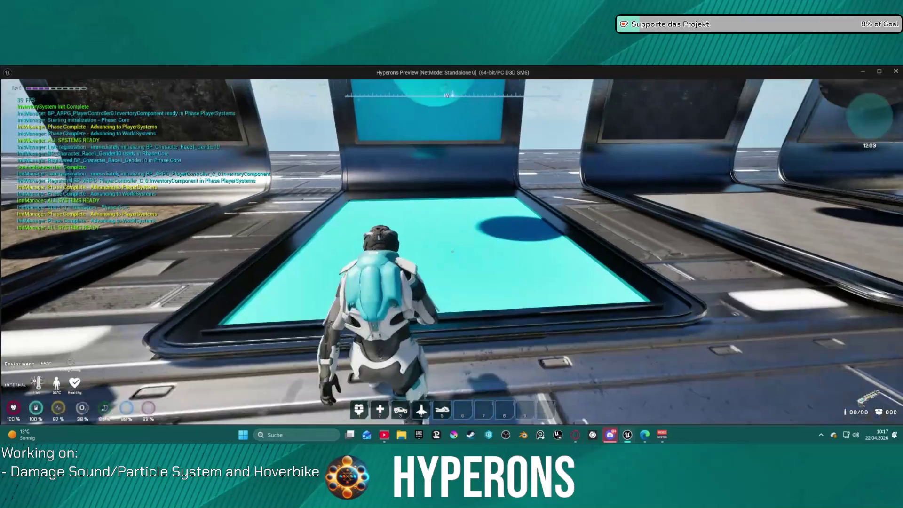
{"action": "key", "text": "i"}
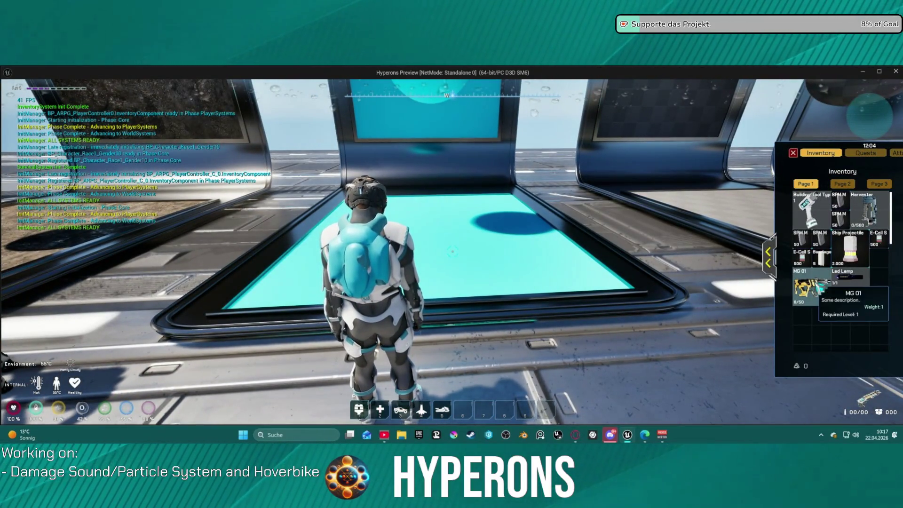
{"action": "right_click", "coordinate": [820, 285]}
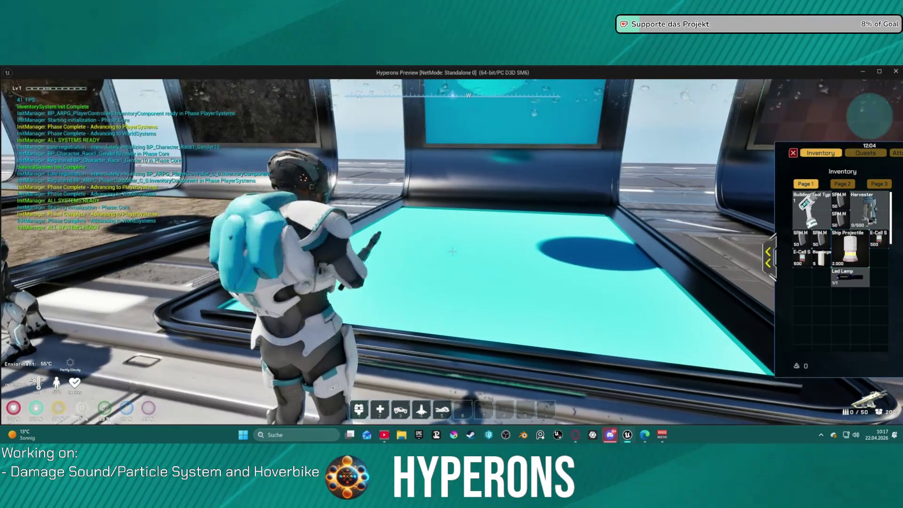
{"action": "key", "text": "r"}
{"action": "left_click", "coordinate": [452, 251]}
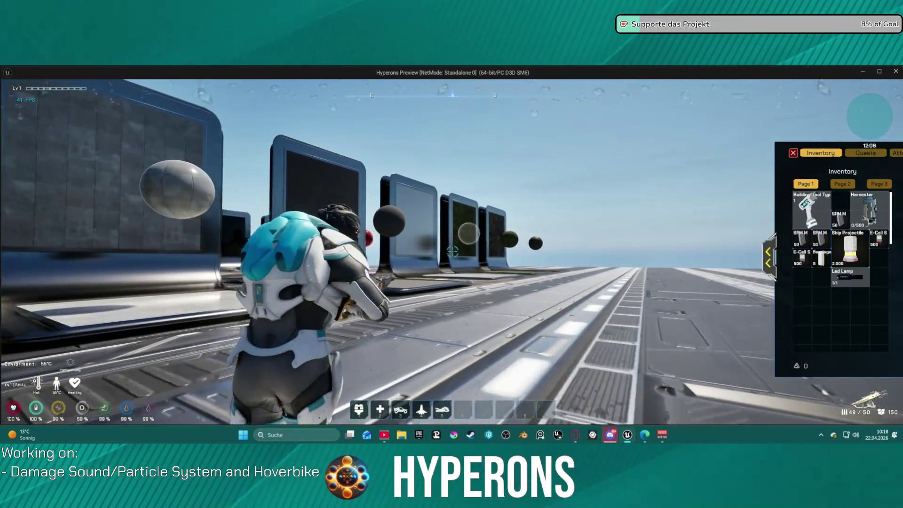
Step: Run down the walkway to the row of surface panels and test-fire at the first panel
{"action": "key", "text": "i"}
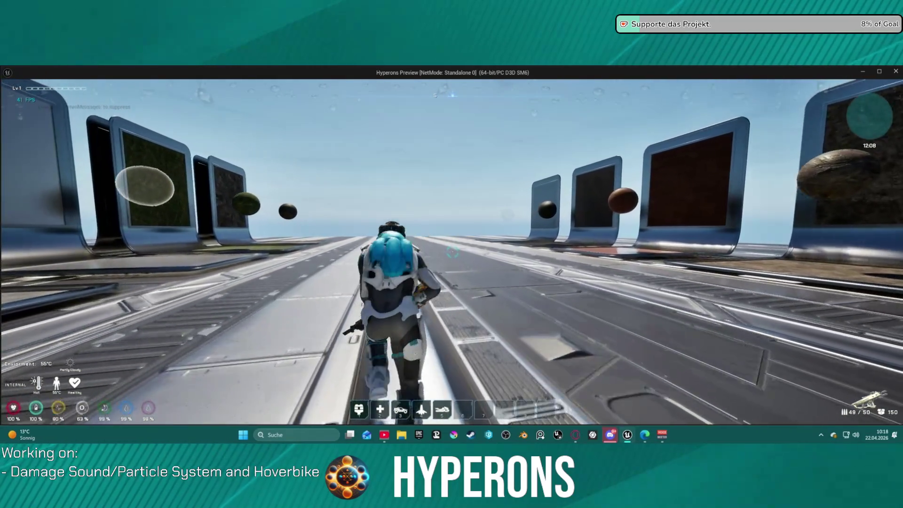
{"action": "key", "text": "shift"}
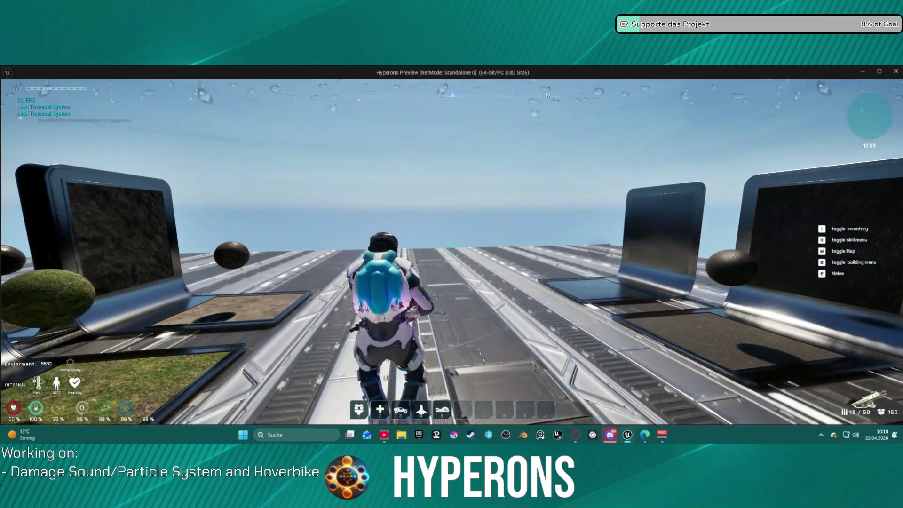
{"action": "key", "text": "w"}
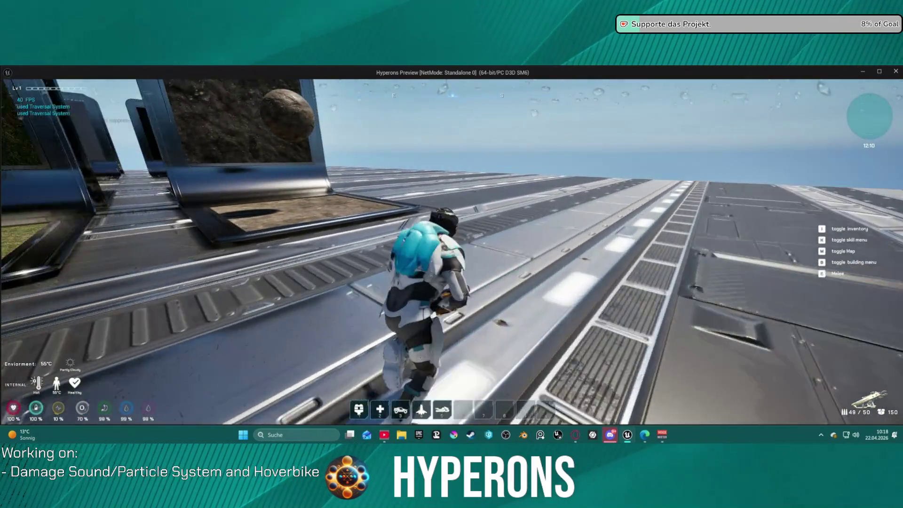
{"action": "key", "text": "a"}
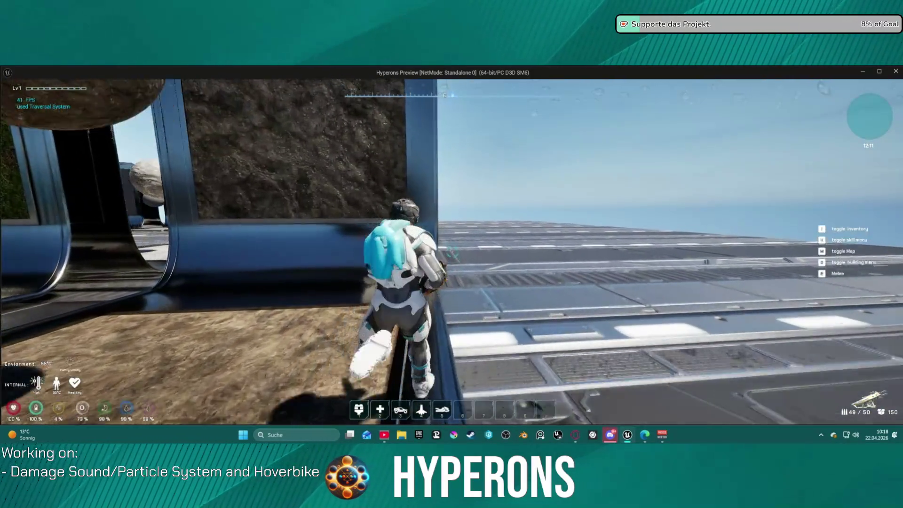
{"action": "key", "text": "w"}
{"action": "key", "text": "w"}
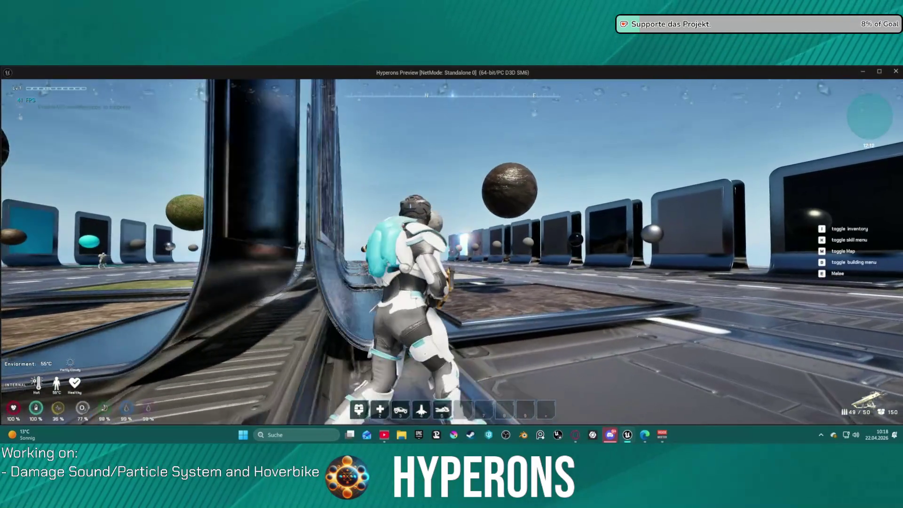
{"action": "key", "text": "w"}
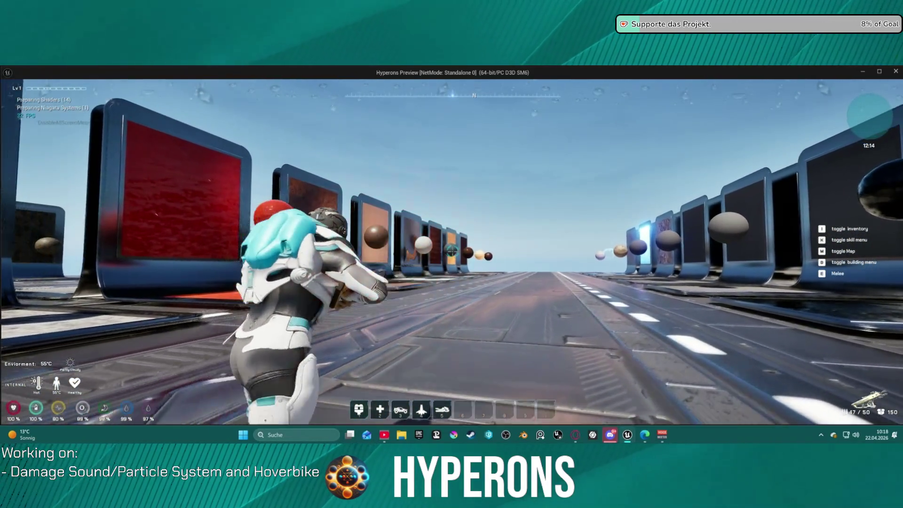
{"action": "key", "text": "w"}
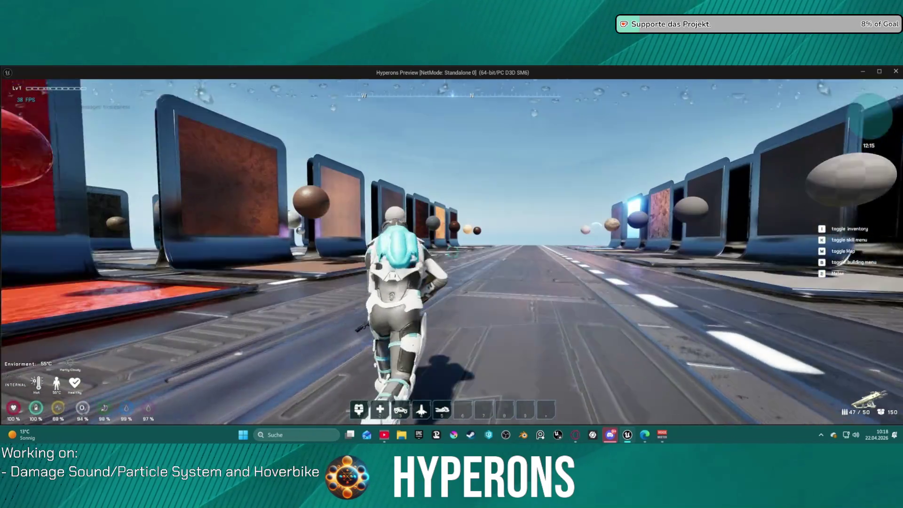
{"action": "key", "text": "w"}
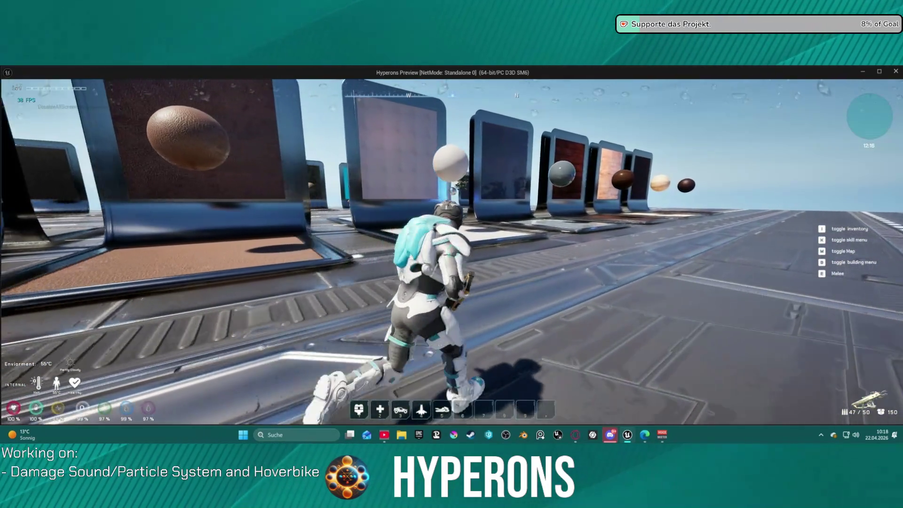
{"action": "key", "text": "w"}
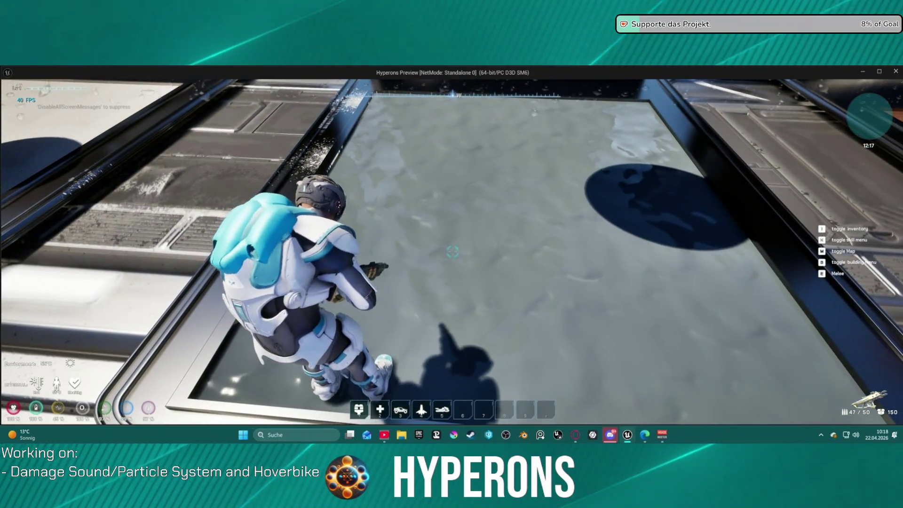
{"action": "left_click", "coordinate": [452, 252]}
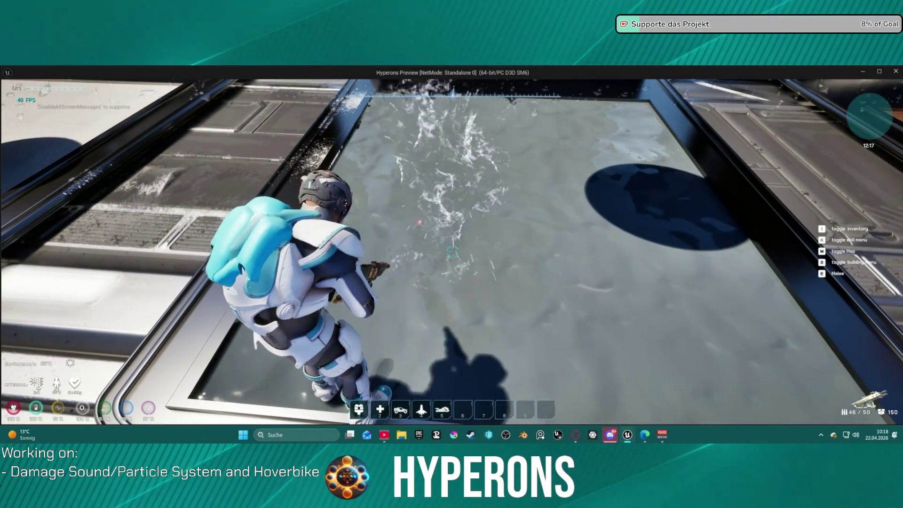
{"action": "key", "text": "w"}
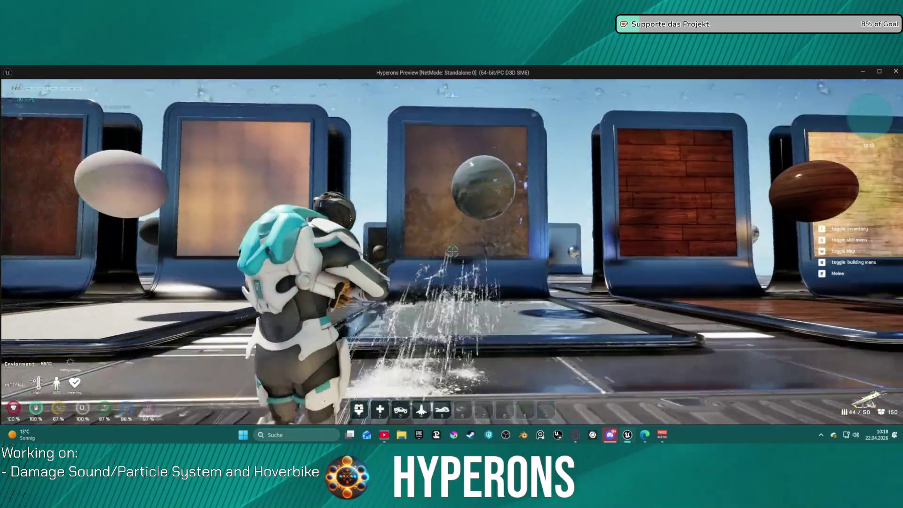
{"action": "key", "text": "w"}
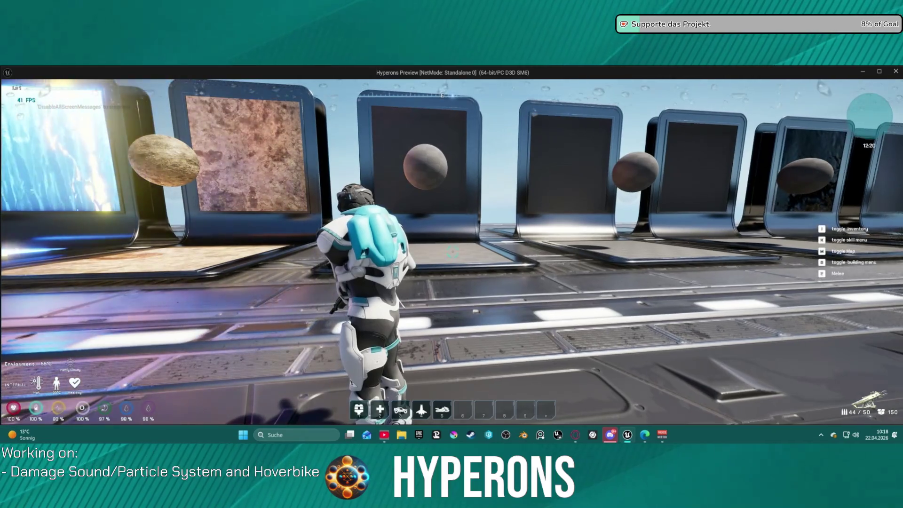
{"action": "key", "text": "w"}
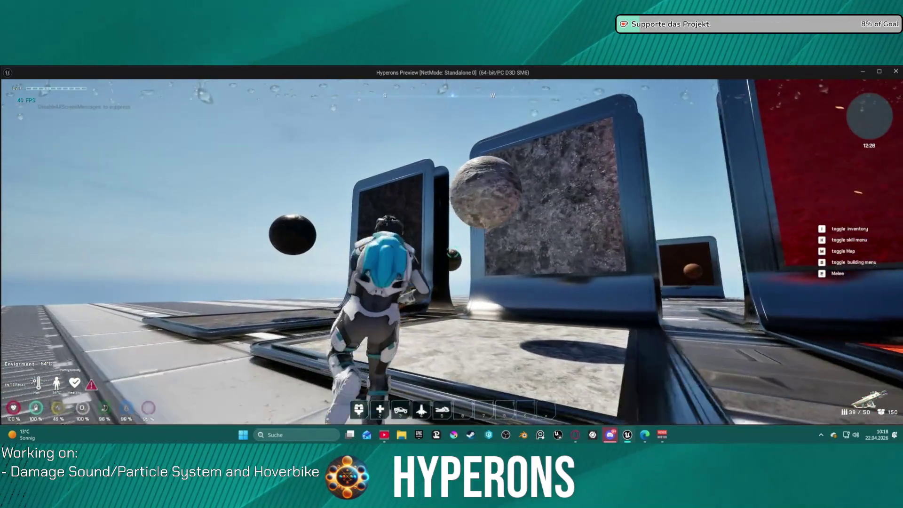
Step: Shoot the ground, display, checkered, leafy and rock panels to check impacts, then stop the play-test
{"action": "left_click", "coordinate": [451, 252]}
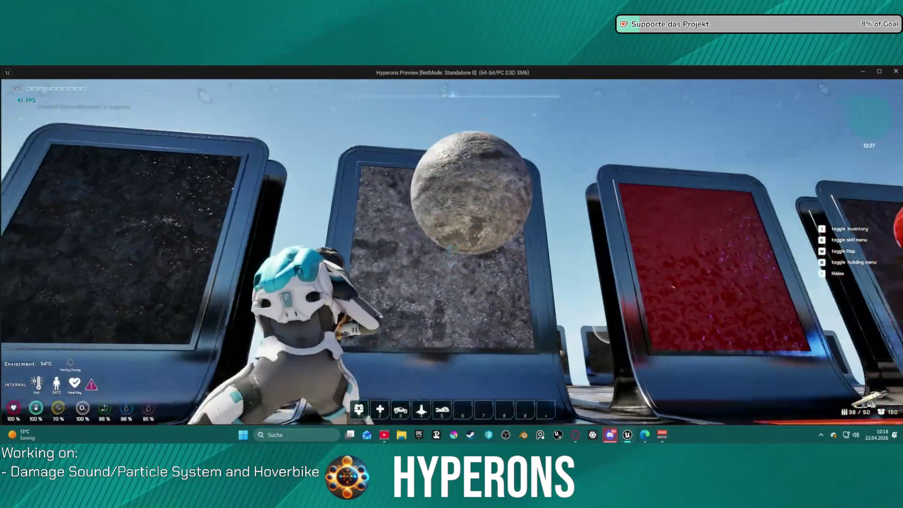
{"action": "left_click", "coordinate": [451, 252]}
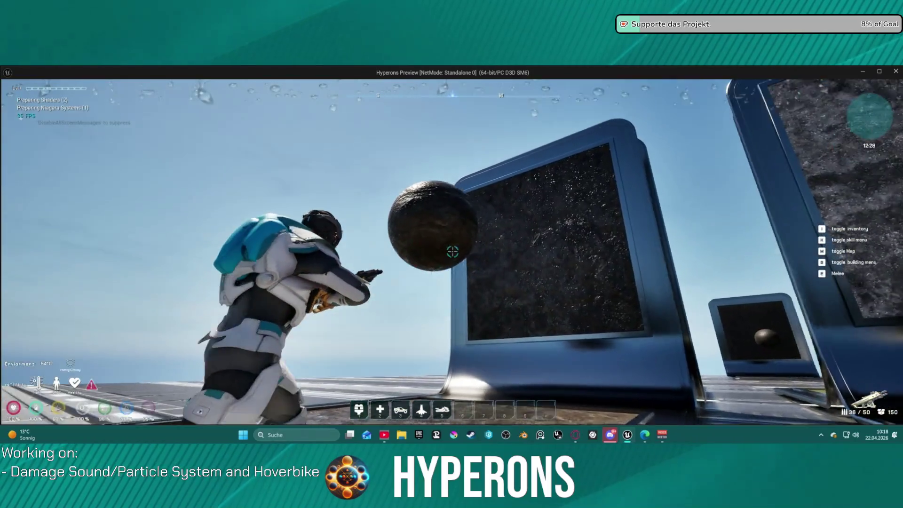
{"action": "left_click", "coordinate": [451, 252]}
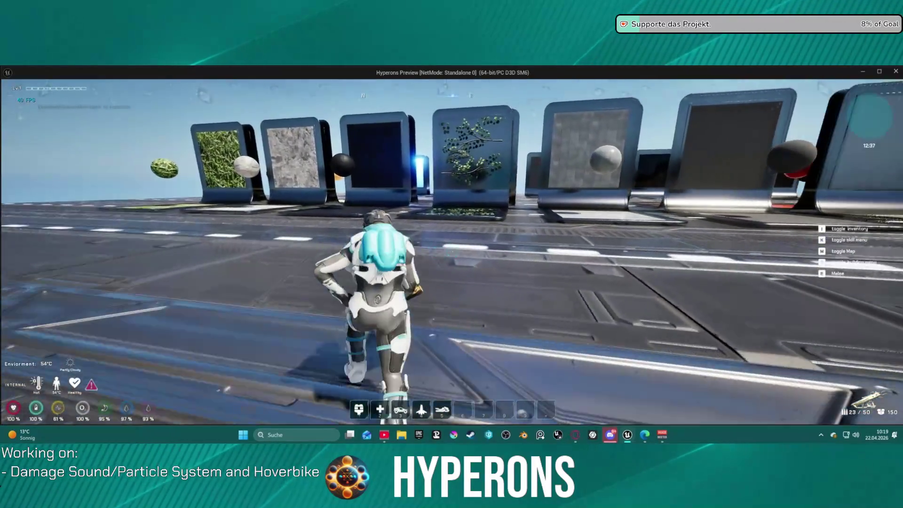
{"action": "key", "text": "r"}
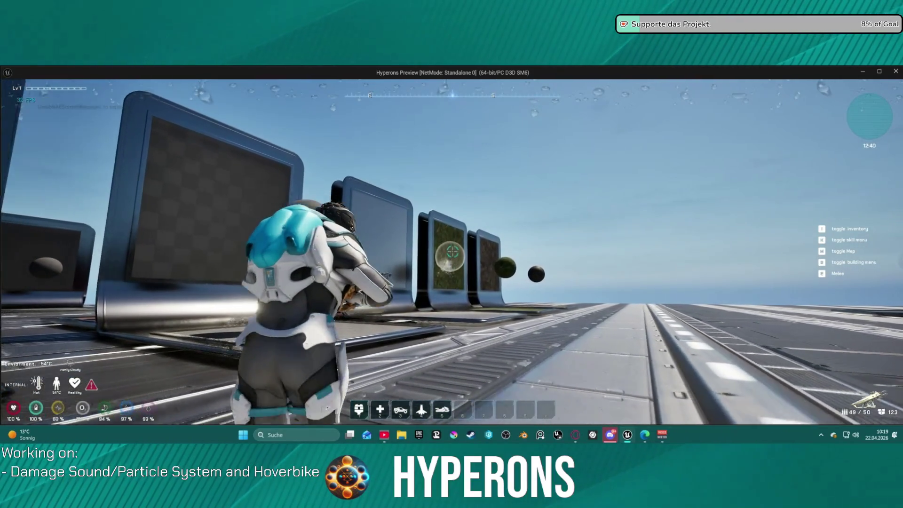
{"action": "left_click", "coordinate": [451, 252]}
{"action": "left_click", "coordinate": [452, 252]}
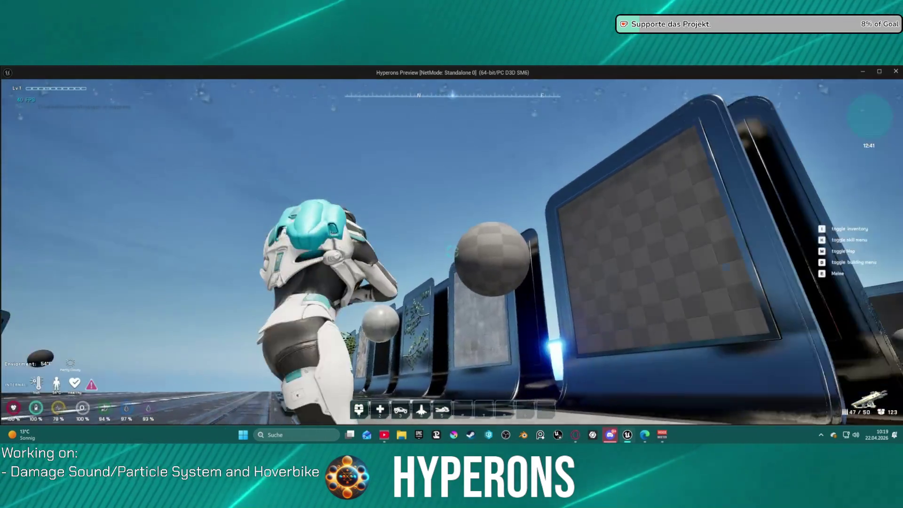
{"action": "left_click", "coordinate": [451, 252]}
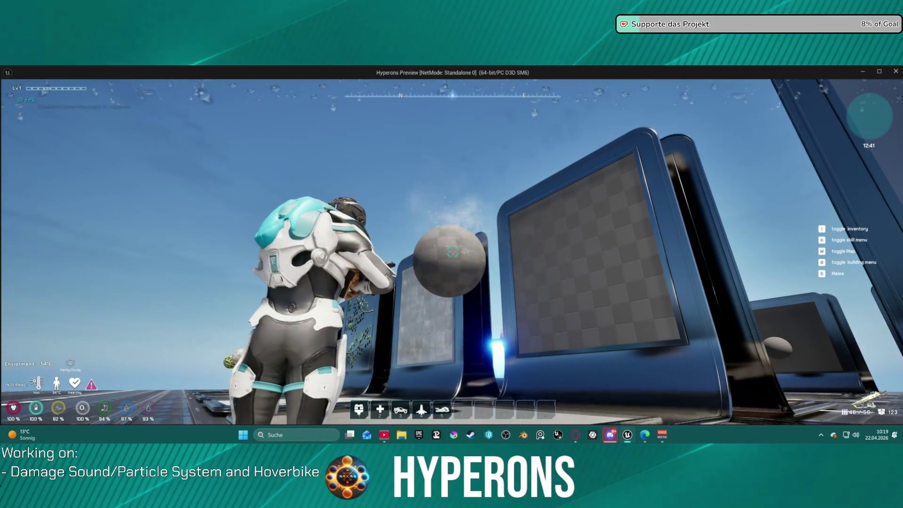
{"action": "left_click", "coordinate": [452, 252]}
{"action": "left_click", "coordinate": [451, 252]}
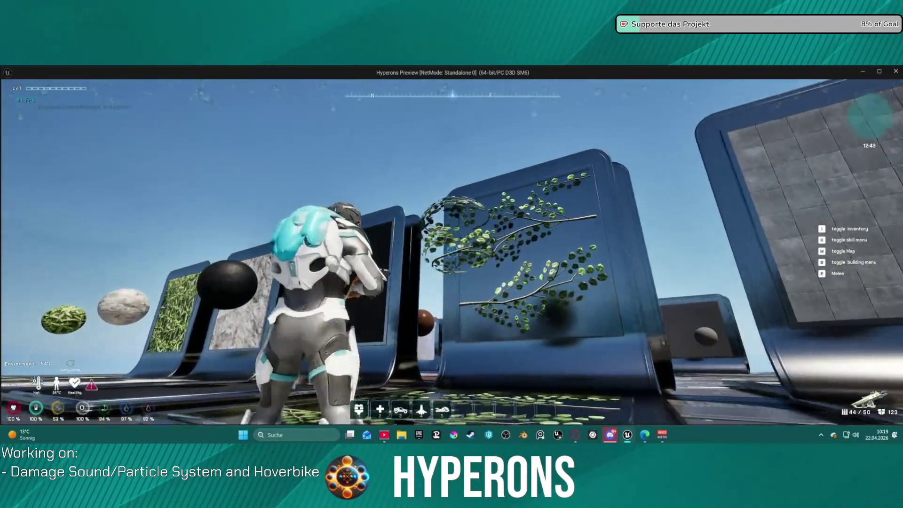
{"action": "left_click", "coordinate": [451, 252]}
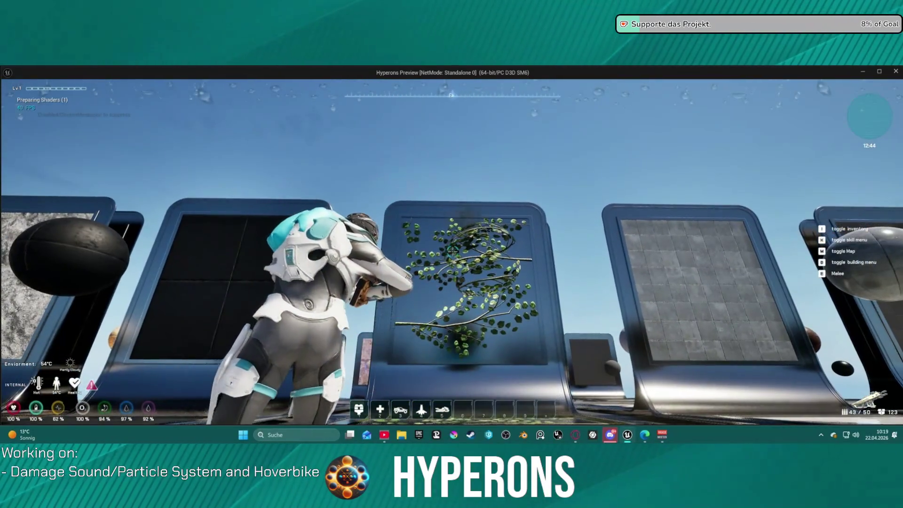
{"action": "left_click", "coordinate": [451, 252]}
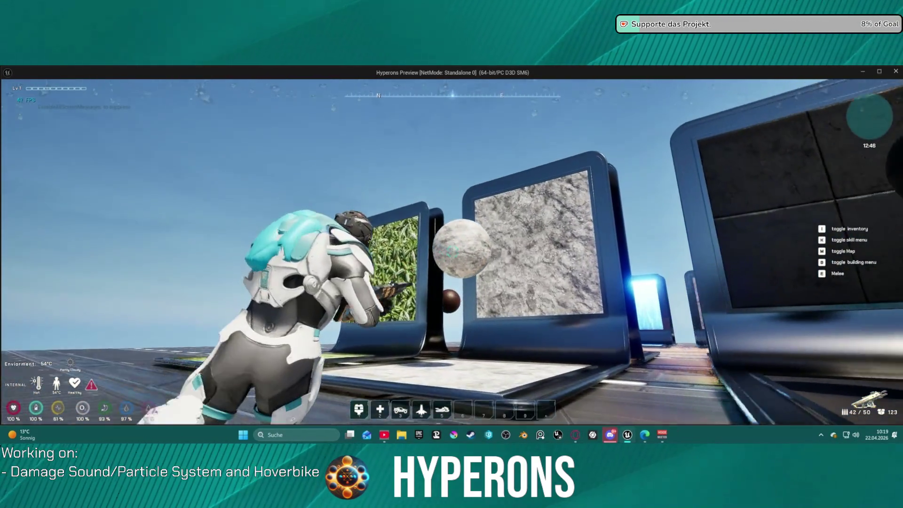
{"action": "left_click", "coordinate": [452, 252]}
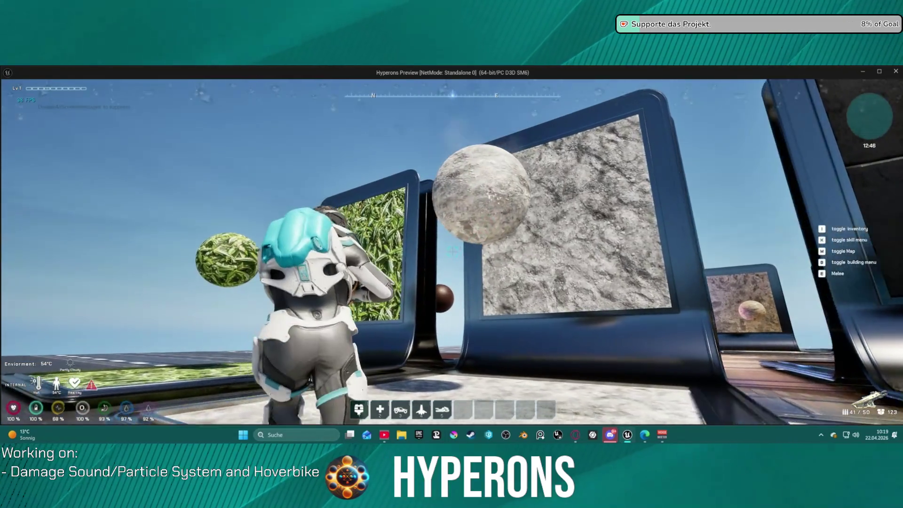
{"action": "left_click", "coordinate": [452, 252]}
{"action": "left_click", "coordinate": [452, 252]}
{"action": "left_click", "coordinate": [451, 252]}
{"action": "left_click", "coordinate": [451, 252]}
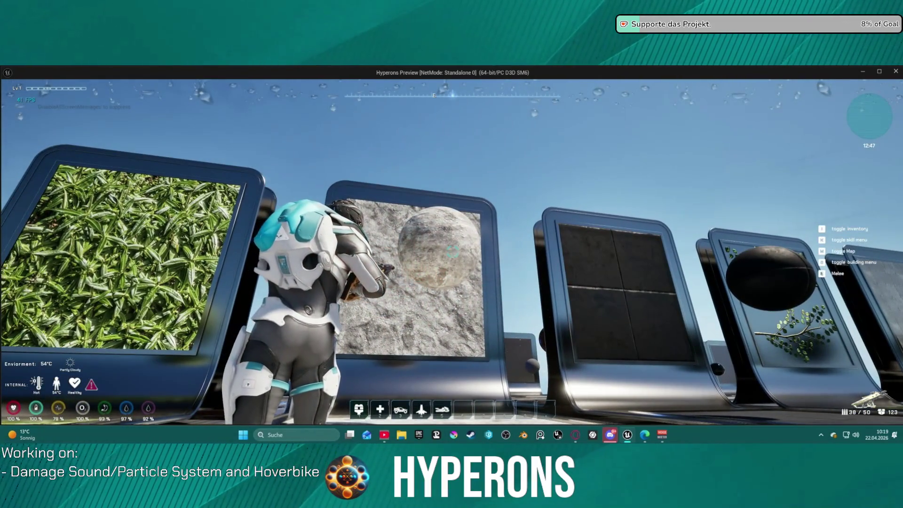
{"action": "left_click", "coordinate": [451, 252]}
{"action": "left_click", "coordinate": [452, 252]}
{"action": "left_click", "coordinate": [451, 252]}
{"action": "key", "text": "Escape"}
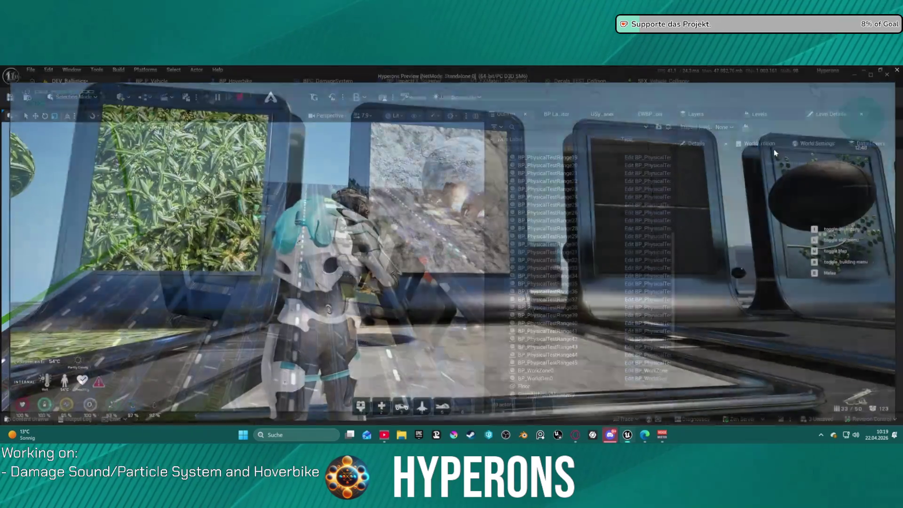
Step: Focus the viewport on the BP_PhysicalTestRange stands and tilt it to look down the row
{"action": "key", "text": "f"}
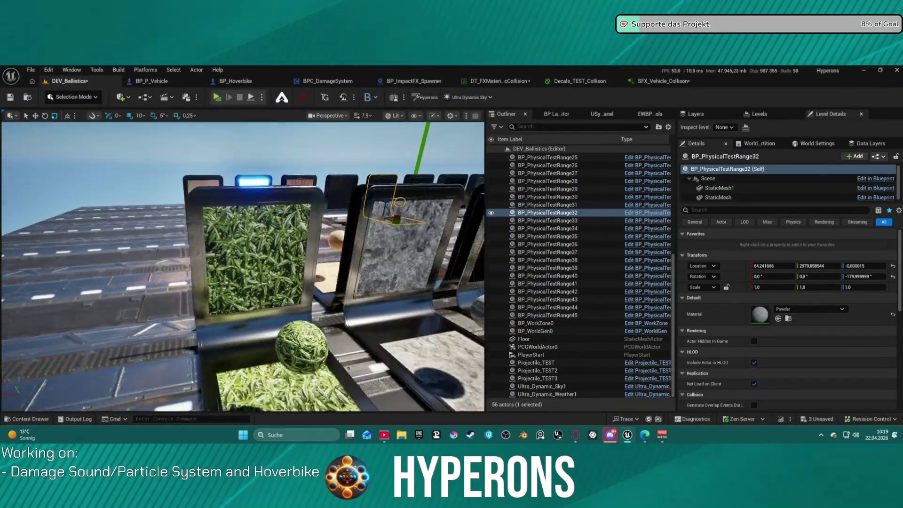
{"action": "left_click", "coordinate": [547, 243]}
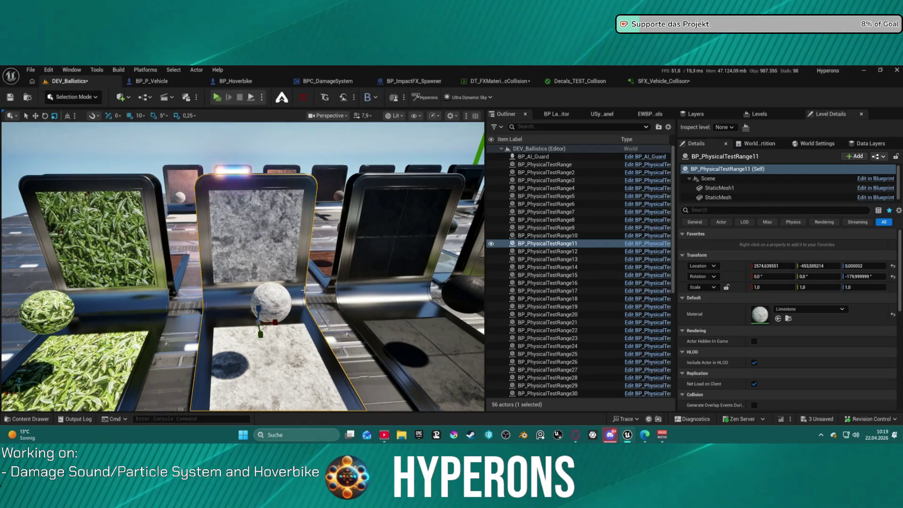
{"action": "key", "text": "f"}
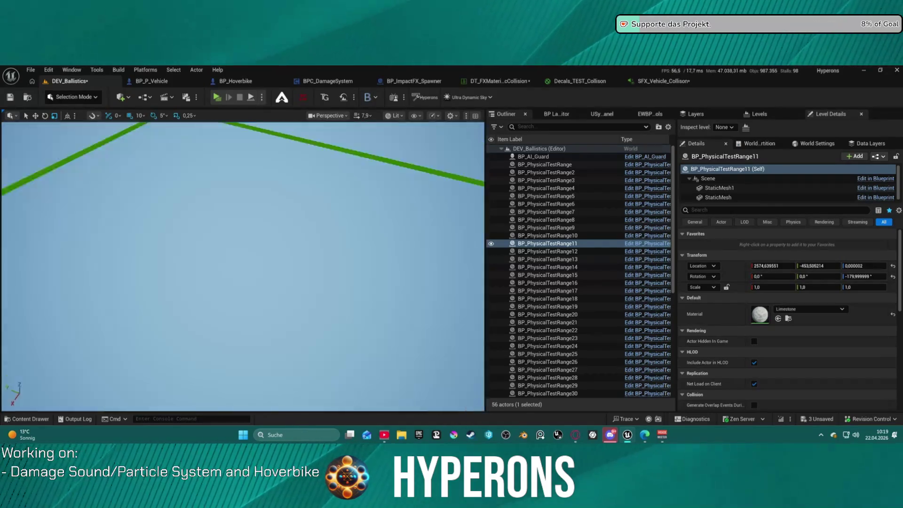
{"action": "left_click", "coordinate": [270, 276]}
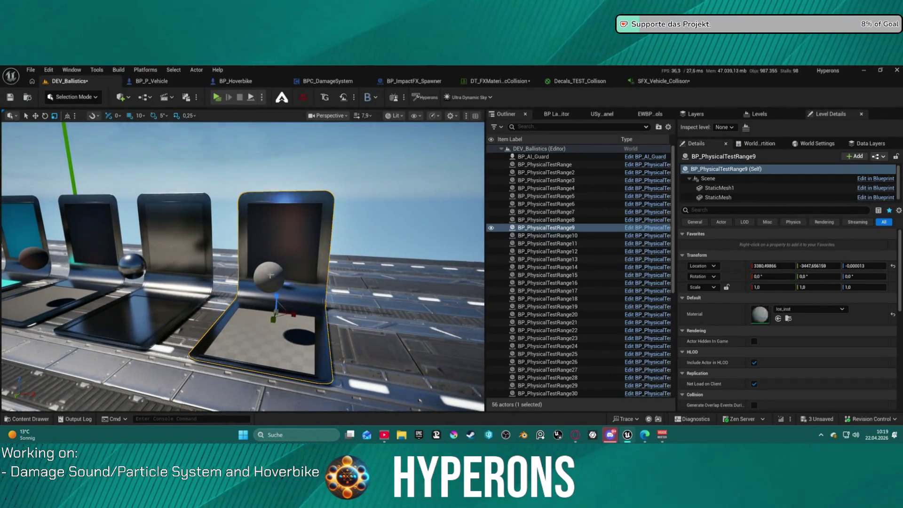
{"action": "mouse_move", "coordinate": [275, 261]}
{"action": "left_mouse_down"}
{"action": "mouse_move", "coordinate": [254, 266]}
{"action": "mouse_move", "coordinate": [275, 282]}
{"action": "mouse_move", "coordinate": [265, 257]}
{"action": "left_mouse_up"}
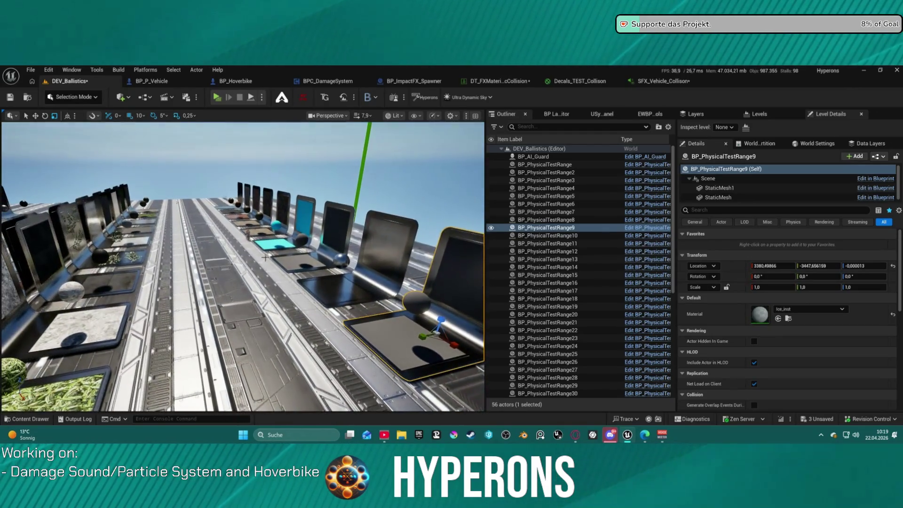
Step: Select the PlayerStart in rotate mode, then launch a new play-test
{"action": "left_click", "coordinate": [216, 235]}
{"action": "key", "text": "e"}
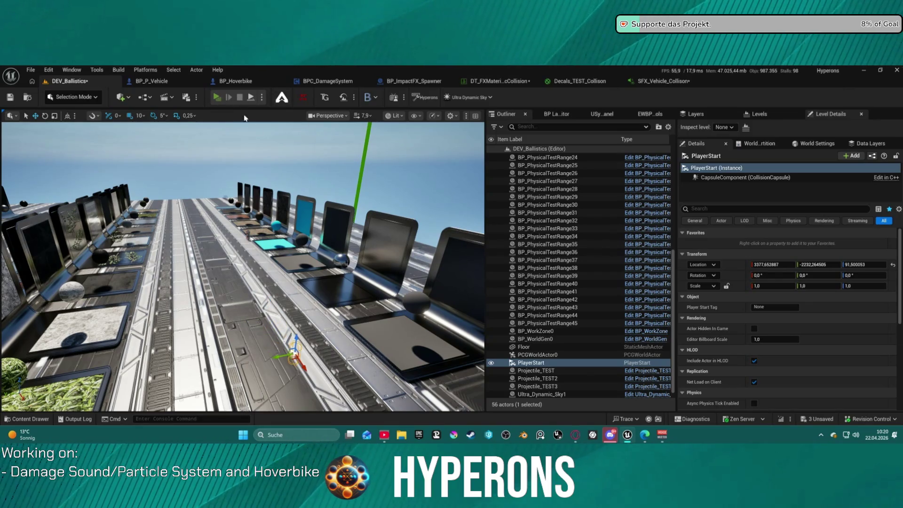
{"action": "key", "text": "alt+p"}
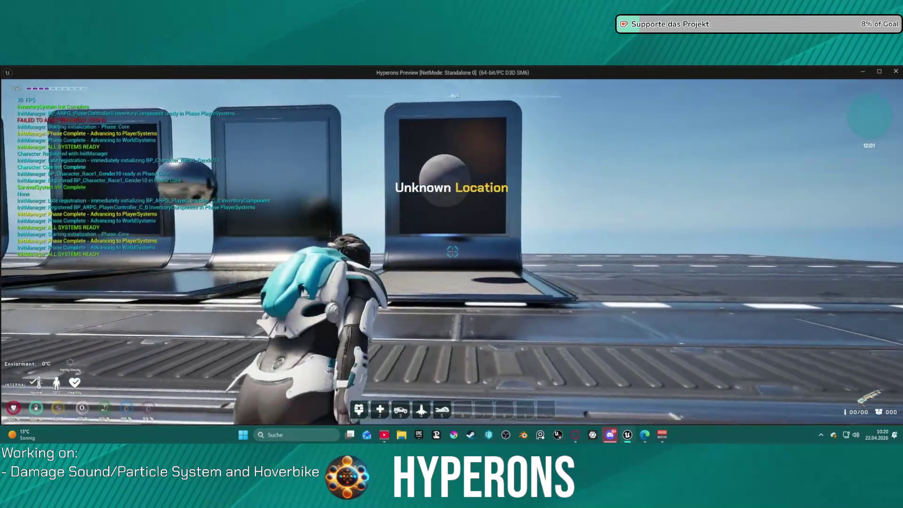
Step: Spawn hoverbikes on the checkered stand, ride one, and push into another to trigger a collision
{"action": "key", "text": "w"}
{"action": "key", "text": "5"}
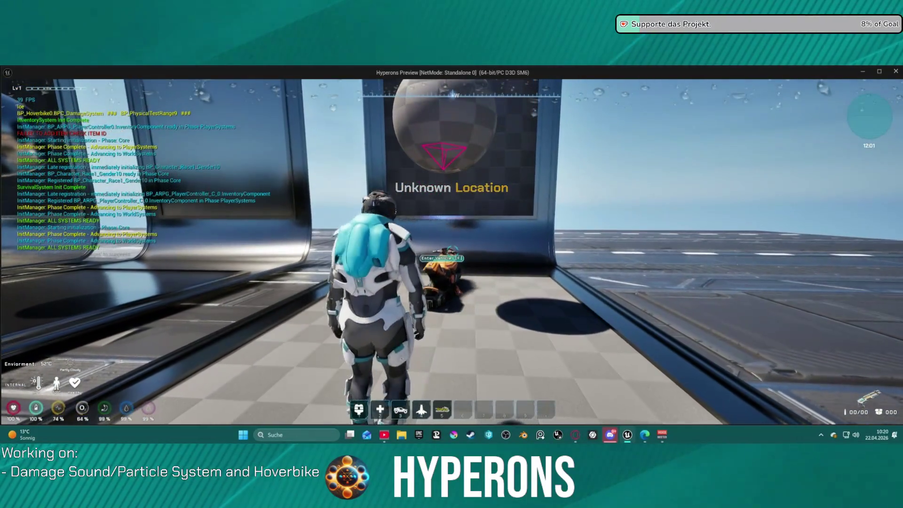
{"action": "key", "text": "w"}
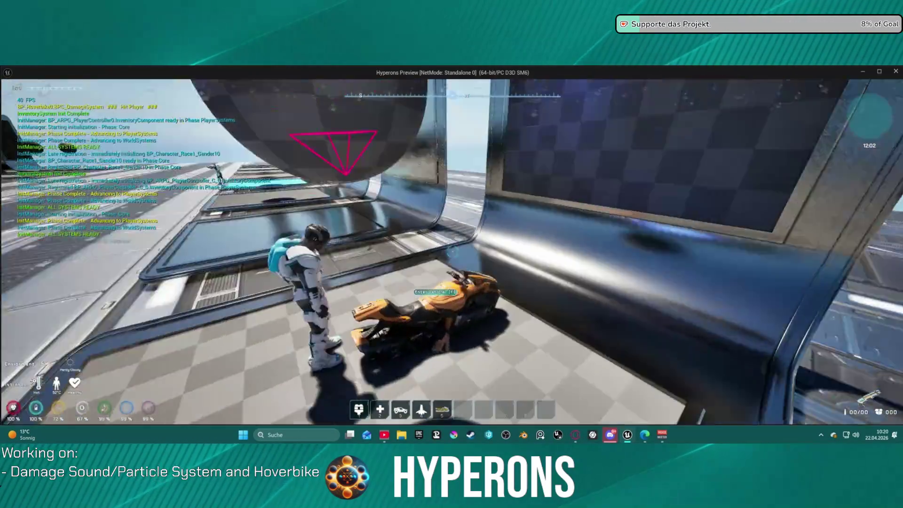
{"action": "key", "text": "e"}
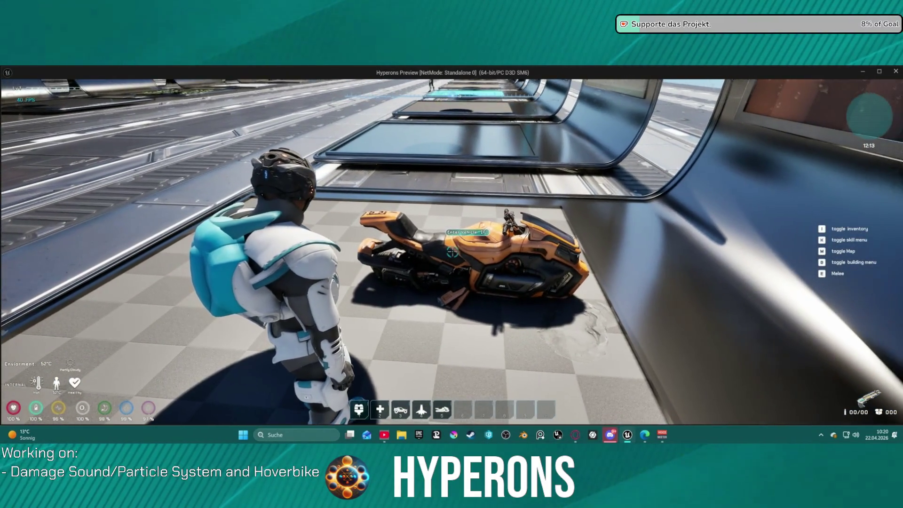
{"action": "key", "text": "5"}
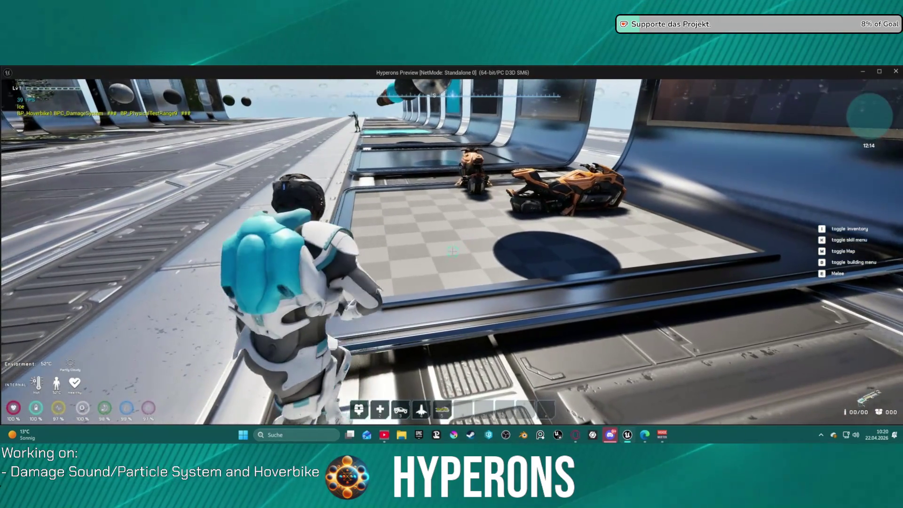
{"action": "key", "text": "w"}
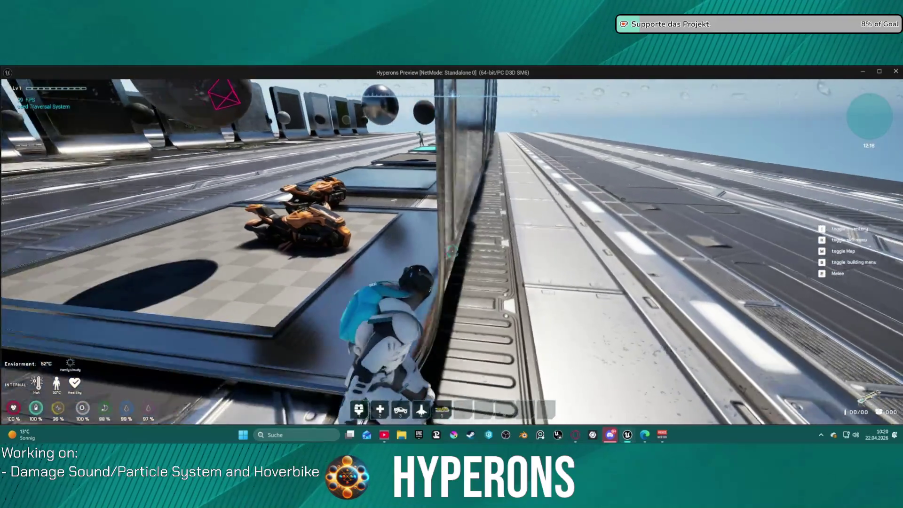
{"action": "key", "text": "w"}
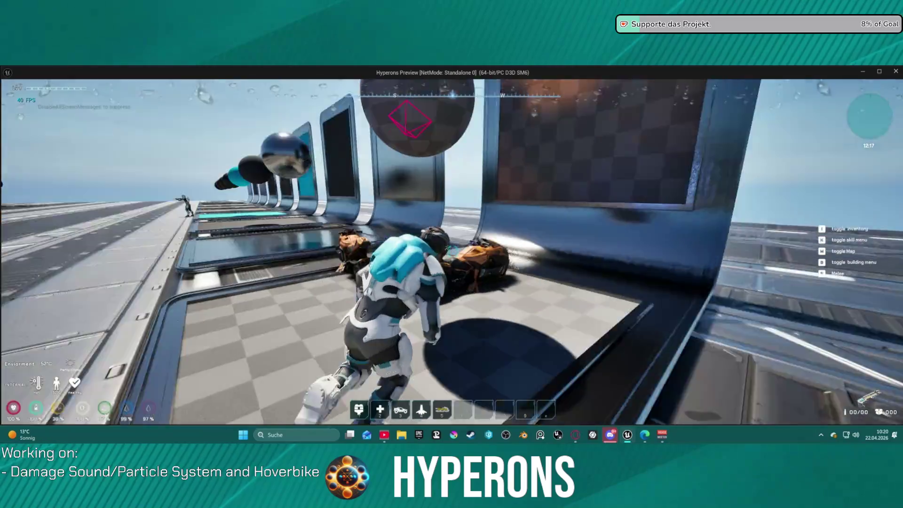
{"action": "key", "text": "w"}
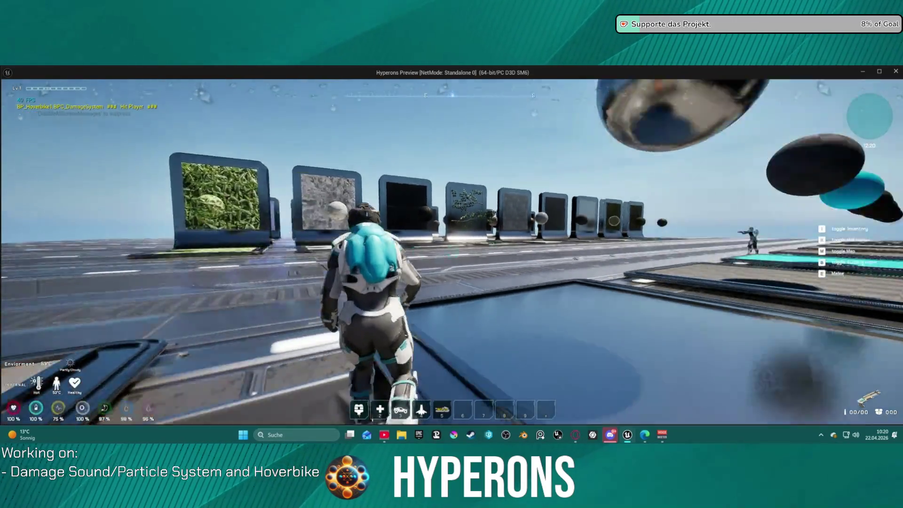
Step: Run past the texture panels and across the foliage pad, then stop the play test
{"action": "key", "text": "w"}
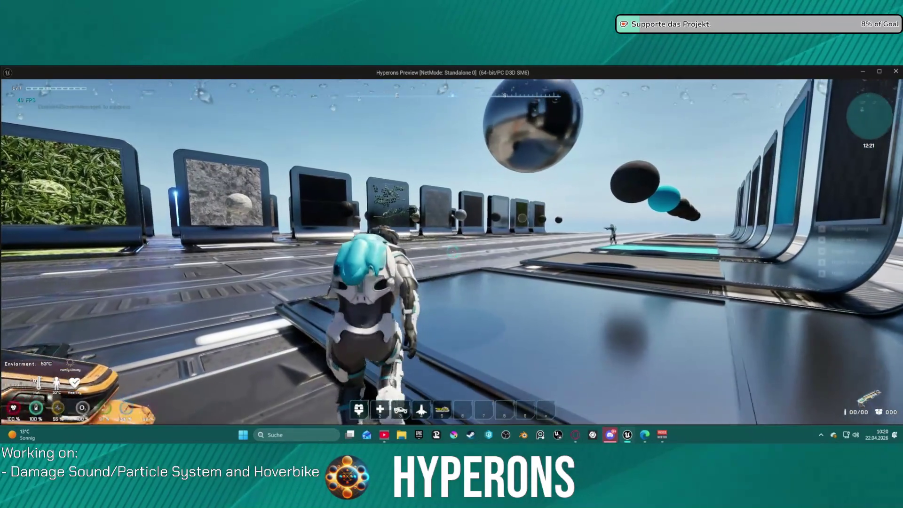
{"action": "key", "text": "w"}
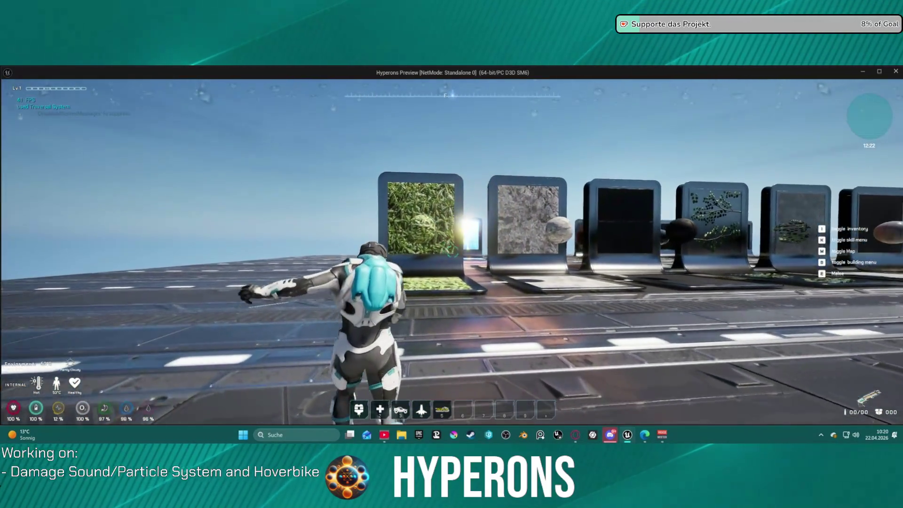
{"action": "key", "text": "w"}
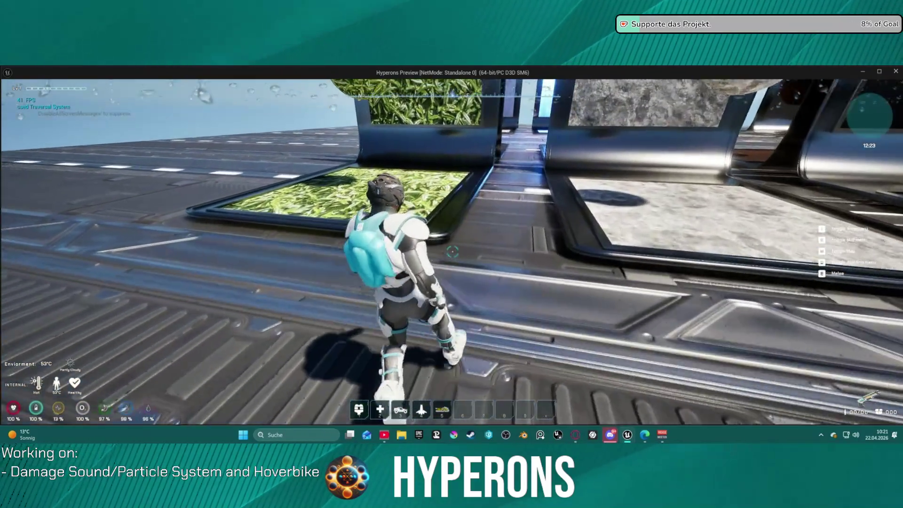
{"action": "key", "text": "w"}
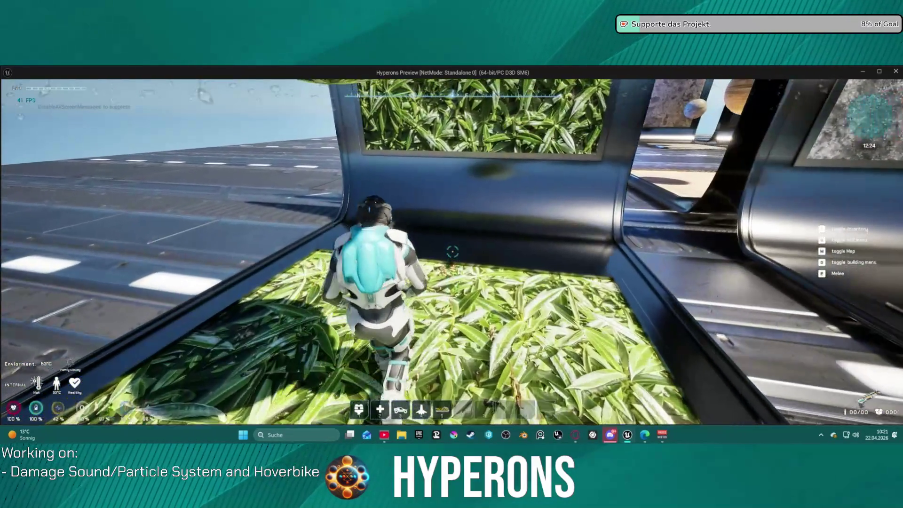
{"action": "key", "text": "w"}
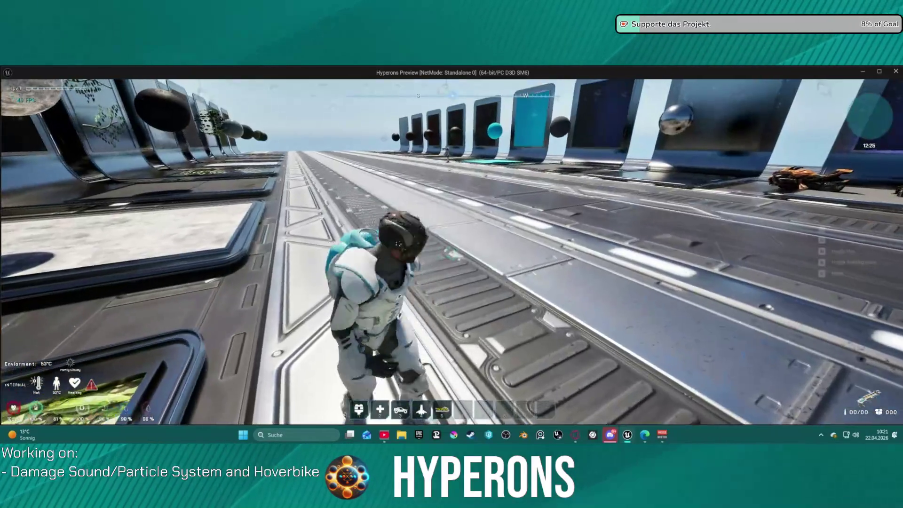
{"action": "key", "text": "w"}
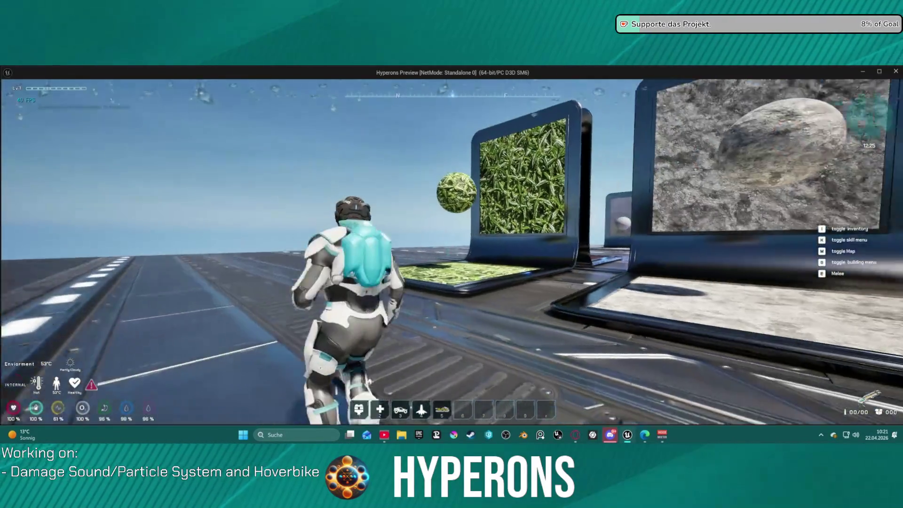
{"action": "key", "text": "alt+Tab"}
{"action": "key", "text": "Escape"}
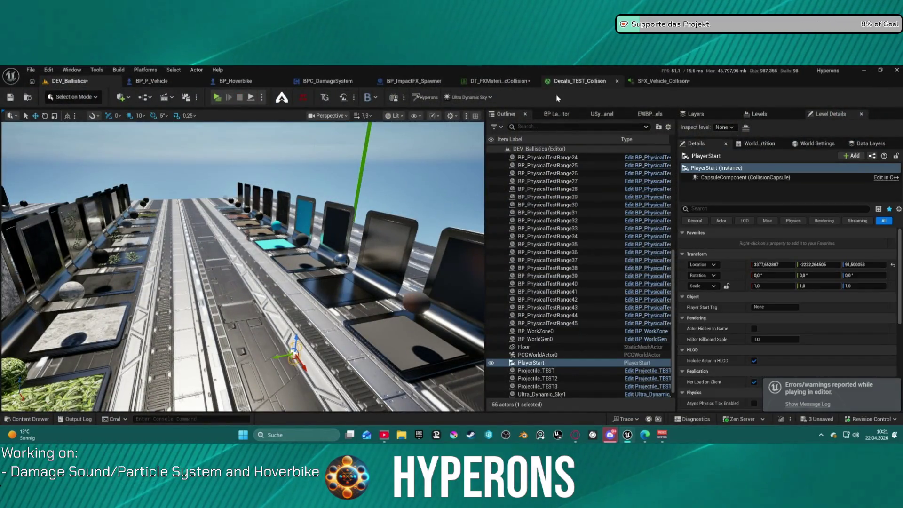
Step: Rename the Ice row's impact sound asset to SFX_Vehicle_Collison_Ice, then view the Decals_TEST_Collison material
{"action": "left_click", "coordinate": [522, 81]}
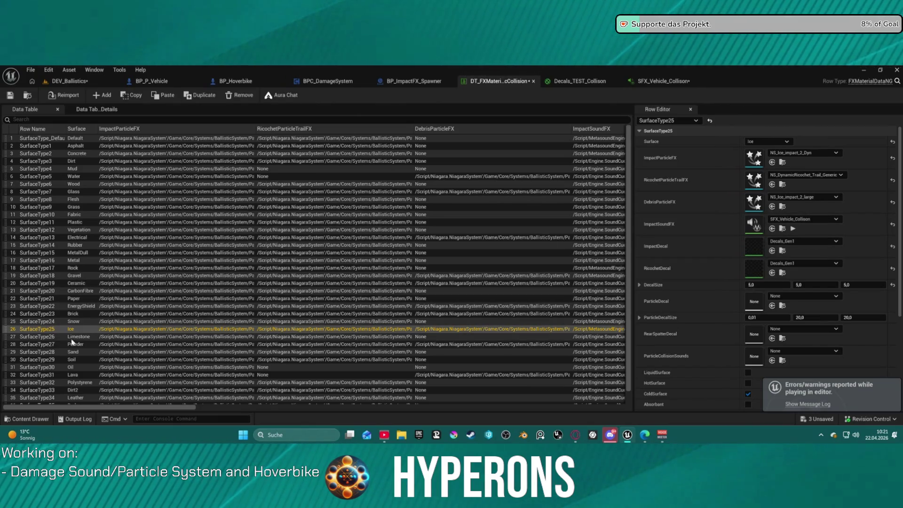
{"action": "scroll", "coordinate": [188, 329], "scroll_direction": "down", "scroll_amount": 1}
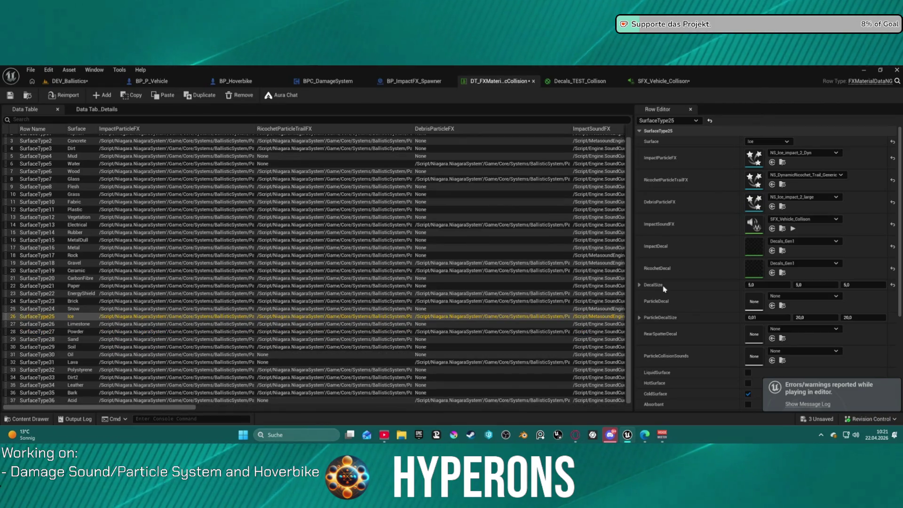
{"action": "left_click", "coordinate": [783, 229]}
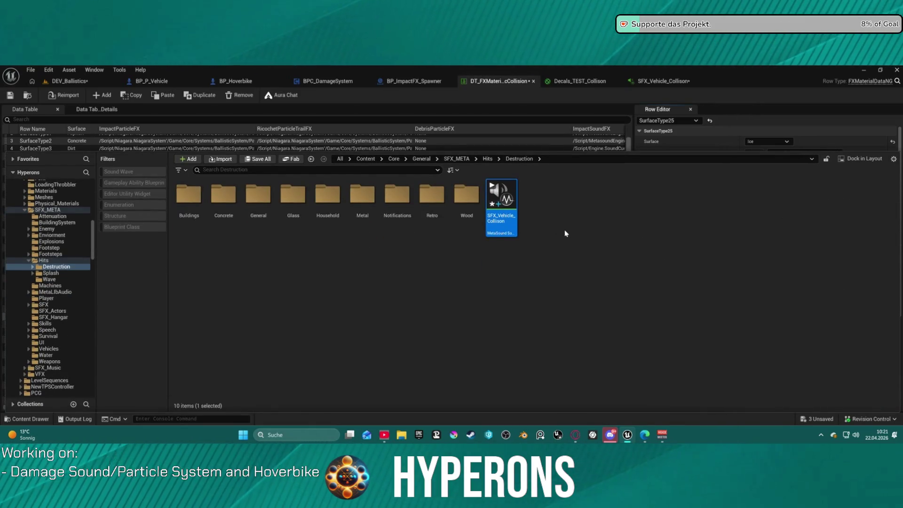
{"action": "mouse_move", "coordinate": [503, 224]}
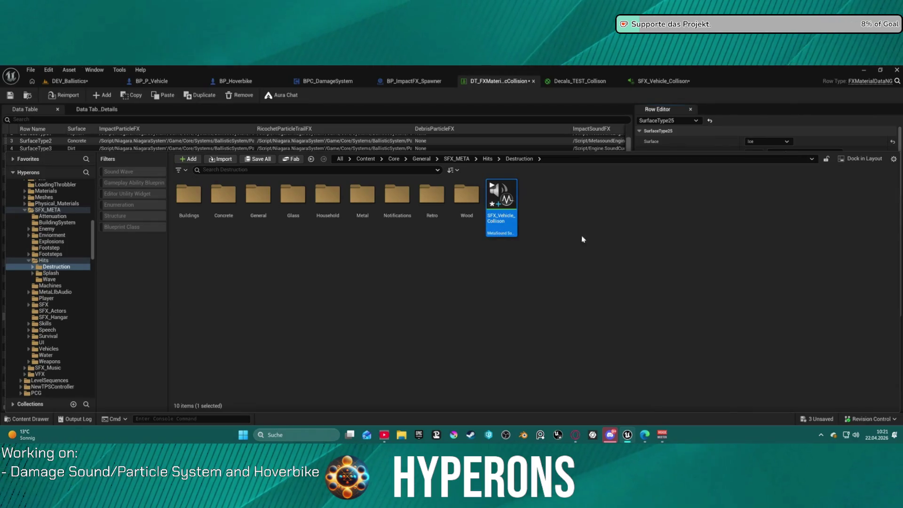
{"action": "left_click", "coordinate": [511, 233]}
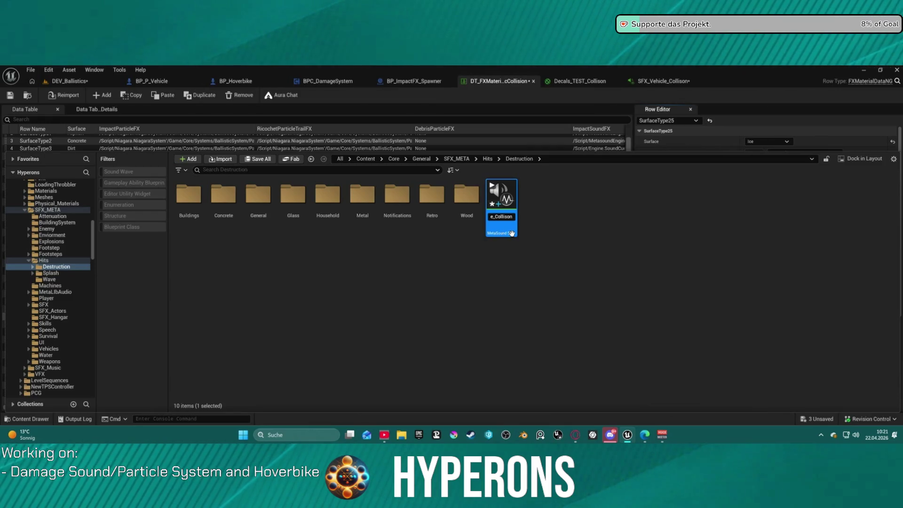
{"action": "type", "text": "_IC"}
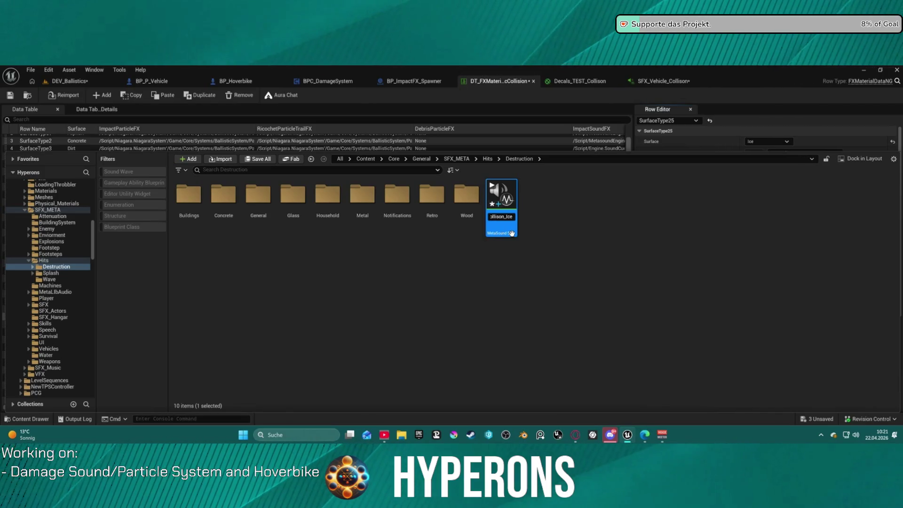
{"action": "key", "text": "Return"}
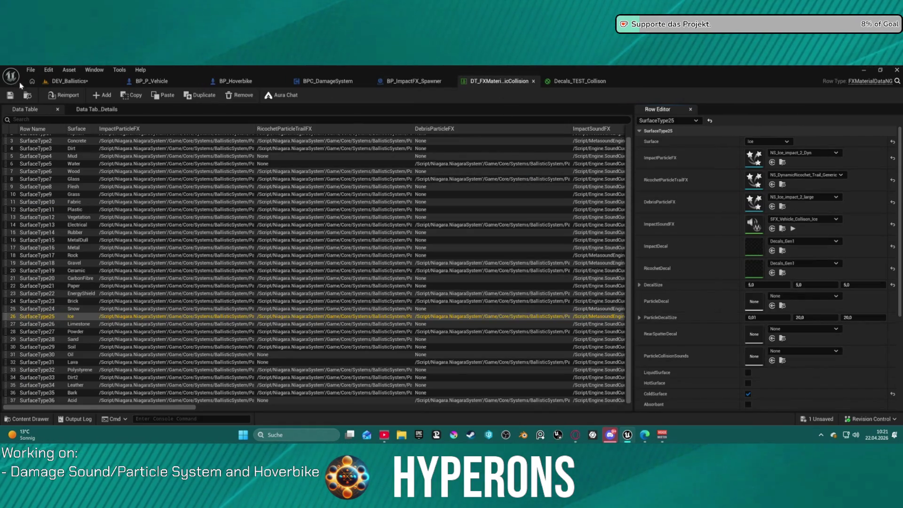
{"action": "left_click", "coordinate": [66, 81]}
{"action": "left_click", "coordinate": [564, 81]}
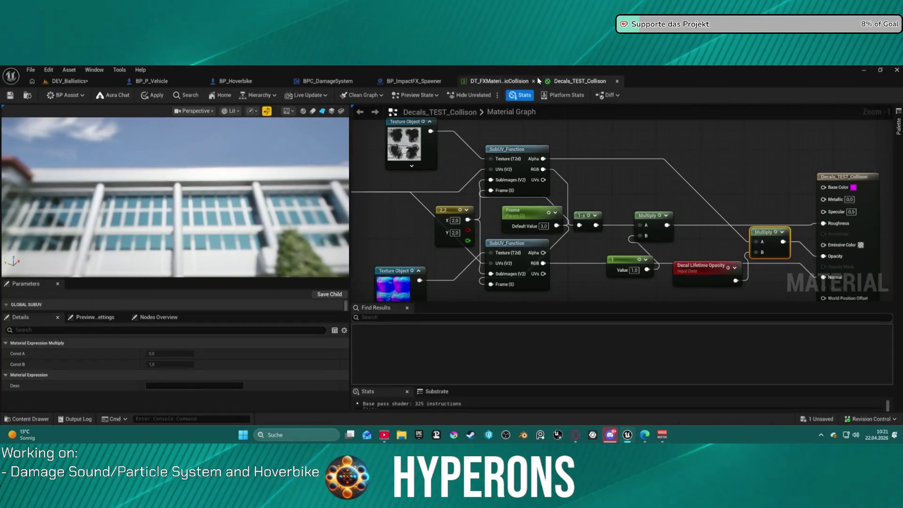
Step: From the Content Drawer, open SFX_Vehicle_Collison_Ice in its MetaSound editor
{"action": "left_click", "coordinate": [69, 81]}
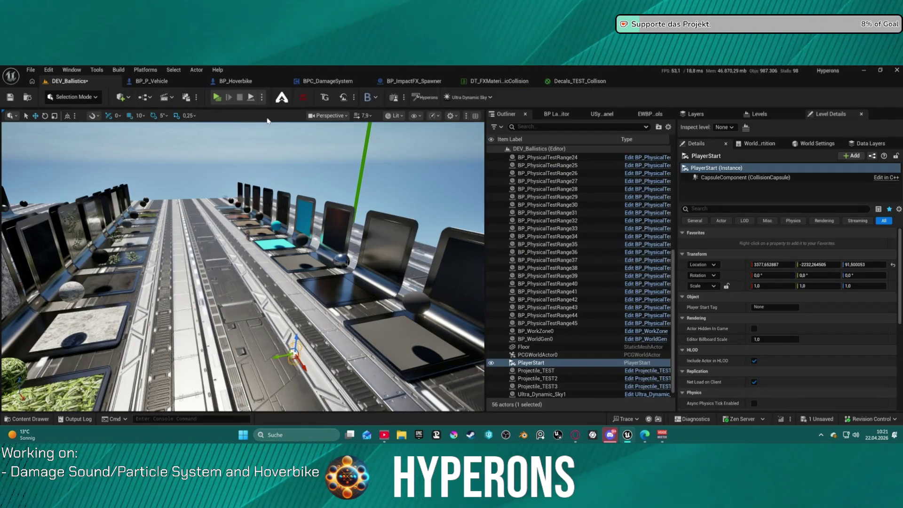
{"action": "key", "text": "ctrl+space"}
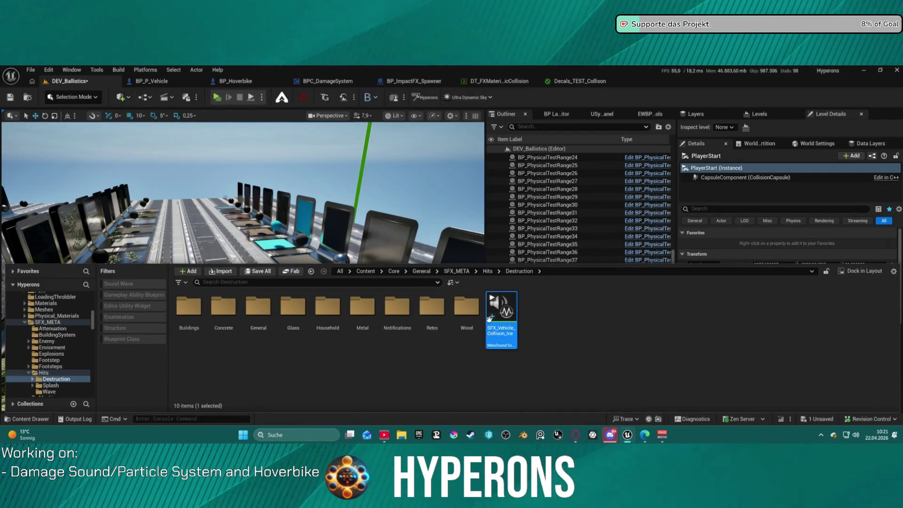
{"action": "right_click", "coordinate": [492, 323]}
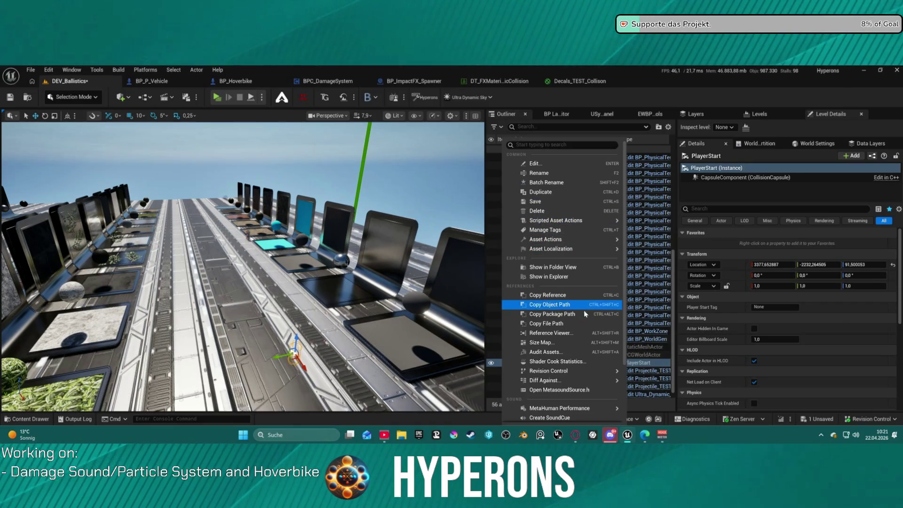
{"action": "mouse_move", "coordinate": [571, 371]}
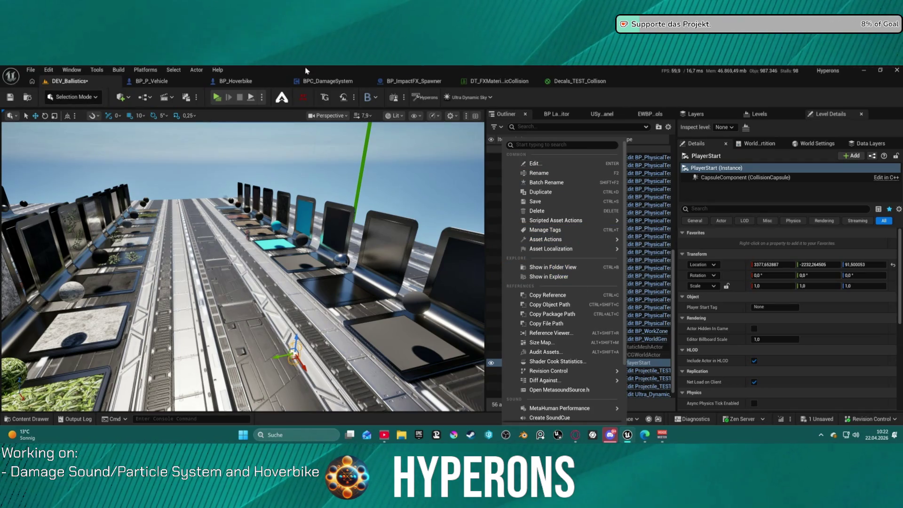
{"action": "left_click", "coordinate": [72, 69]}
{"action": "mouse_move", "coordinate": [155, 204]}
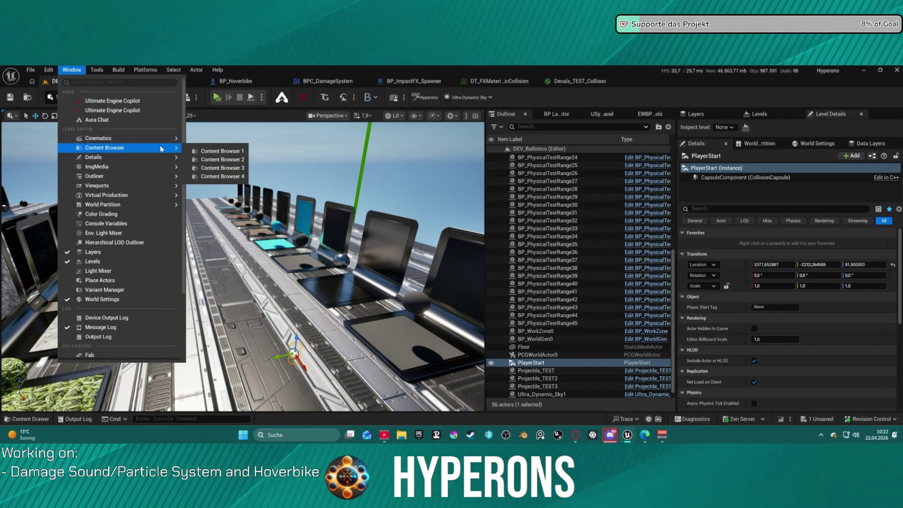
{"action": "mouse_move", "coordinate": [155, 147]}
{"action": "left_click", "coordinate": [227, 161]}
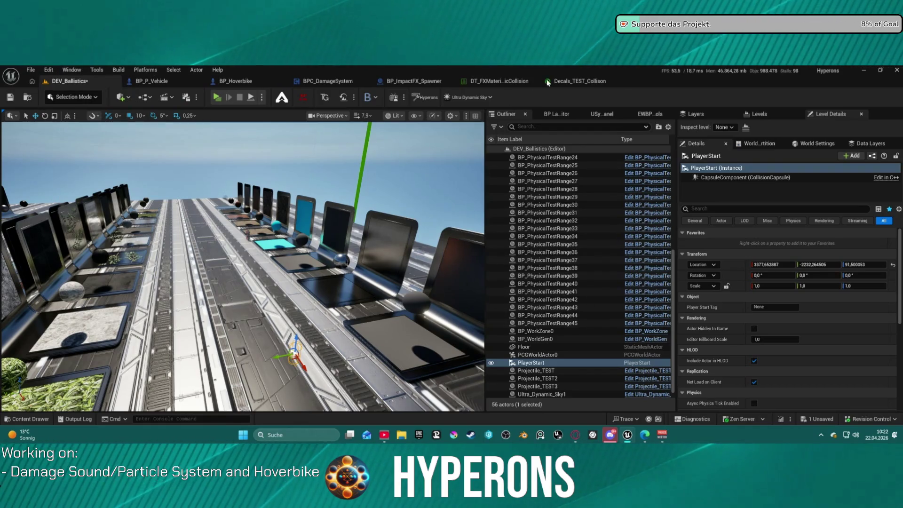
Step: Move through the Decals_TEST_Collison tab back to the DT_FXMaterial data table
{"action": "left_click", "coordinate": [593, 81]}
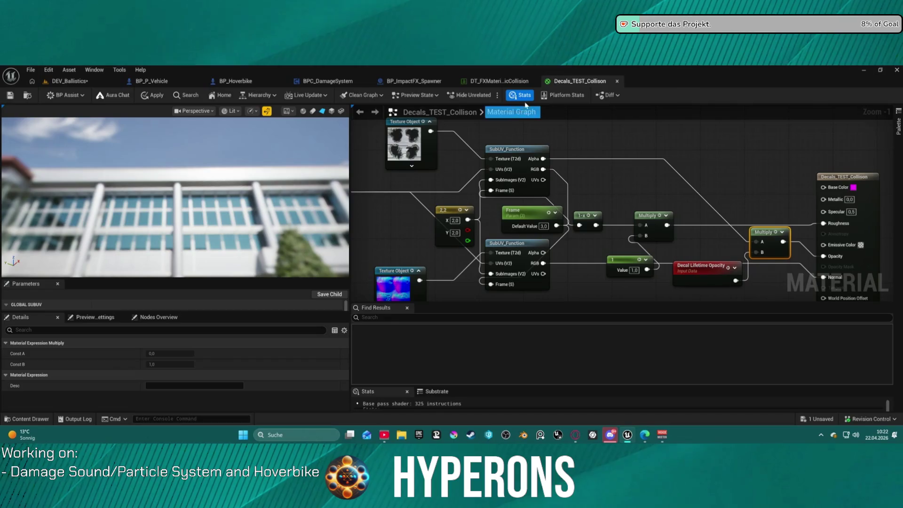
{"action": "left_click", "coordinate": [512, 82]}
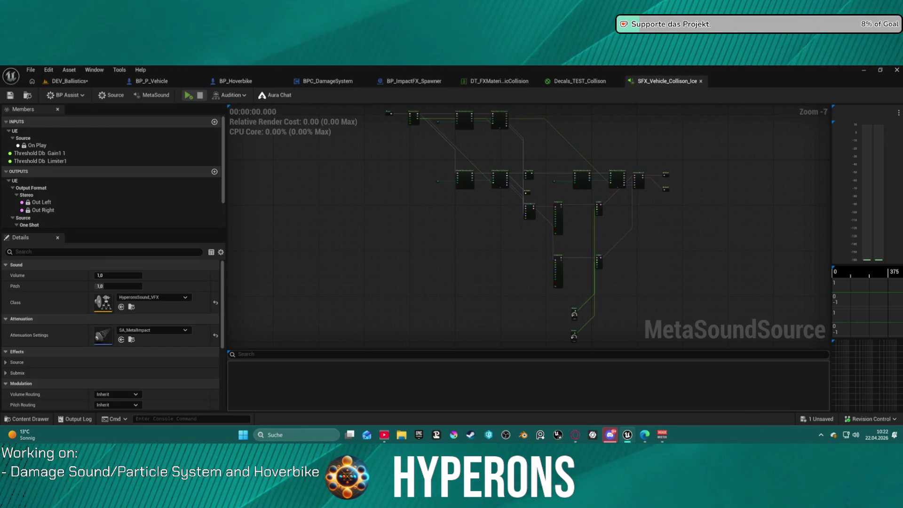
{"action": "left_click", "coordinate": [499, 81]}
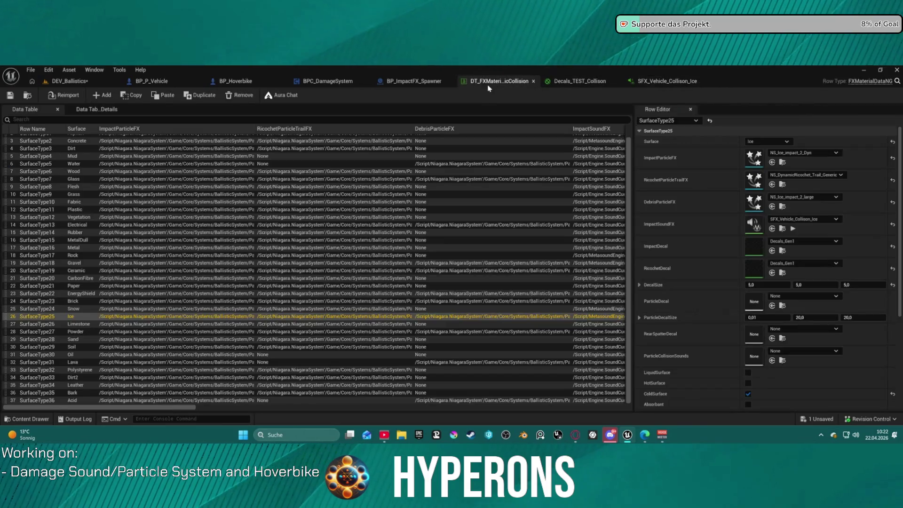
Step: Give the Brick (SurfaceType23) row SFX_Vehicle_Collison_Rock impact sound and Decals_Bricks as RicochetDecal
{"action": "scroll", "coordinate": [644, 227], "scroll_direction": "down", "scroll_amount": 1}
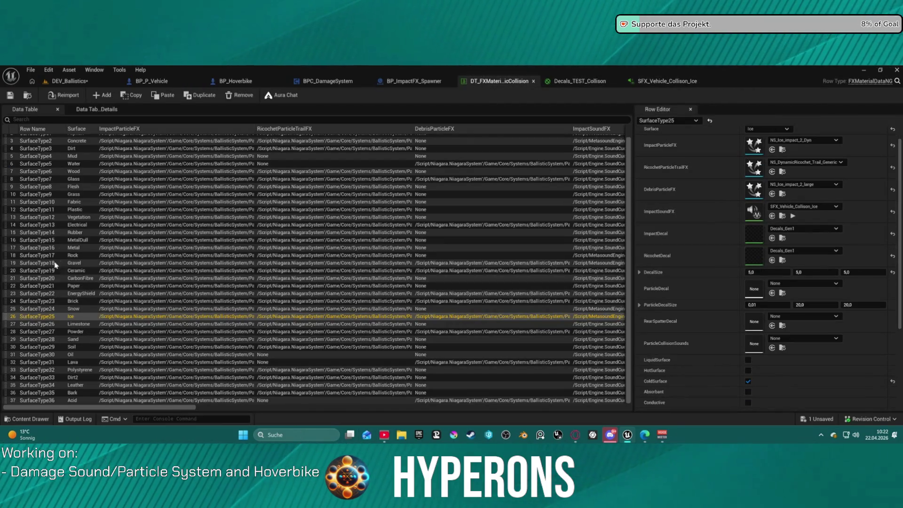
{"action": "left_click", "coordinate": [47, 301]}
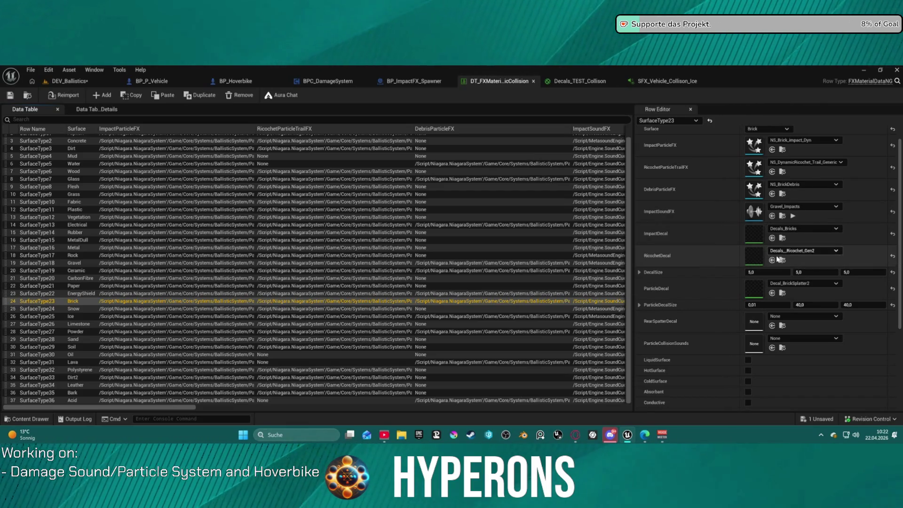
{"action": "left_click", "coordinate": [772, 216]}
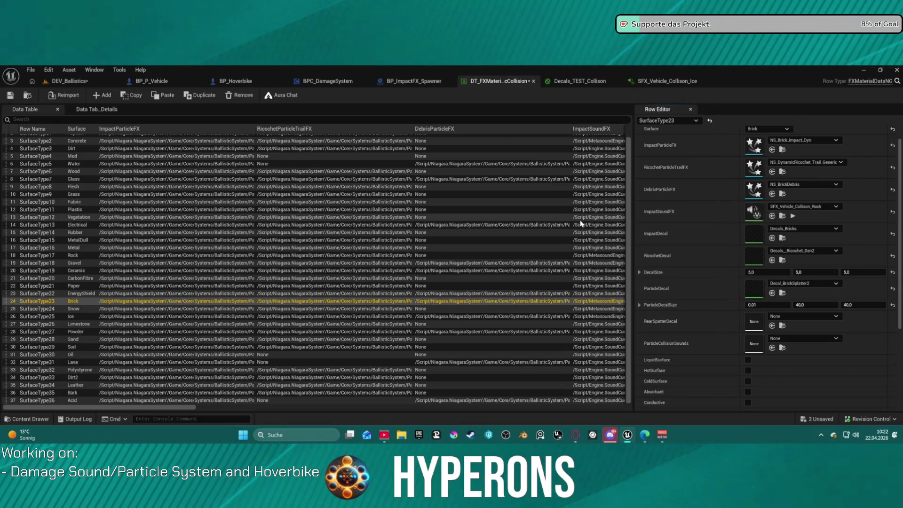
{"action": "left_click", "coordinate": [668, 233]}
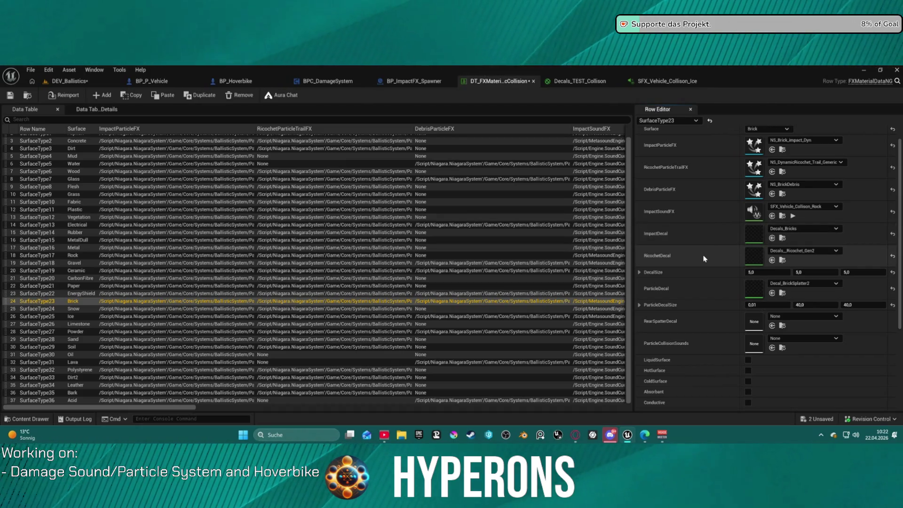
{"action": "key", "text": "ctrl+v"}
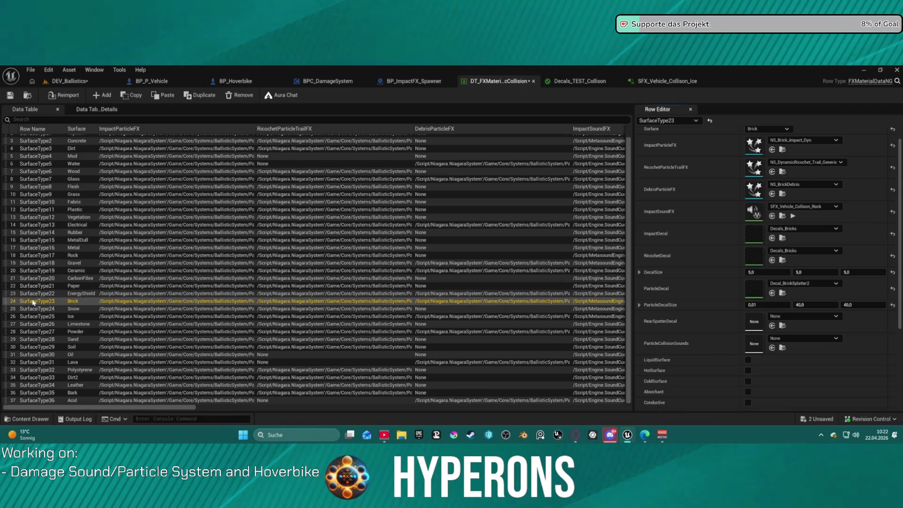
{"action": "scroll", "coordinate": [94, 277], "scroll_direction": "up", "scroll_amount": 2}
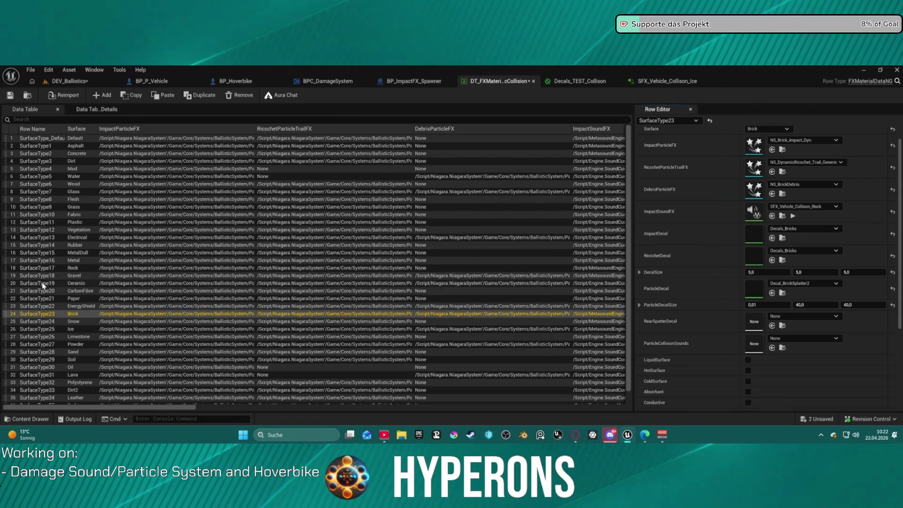
Step: Set the Gravel row's ImpactSoundFX to SFX_Vehicle_Collison_Ice
{"action": "left_click", "coordinate": [181, 282]}
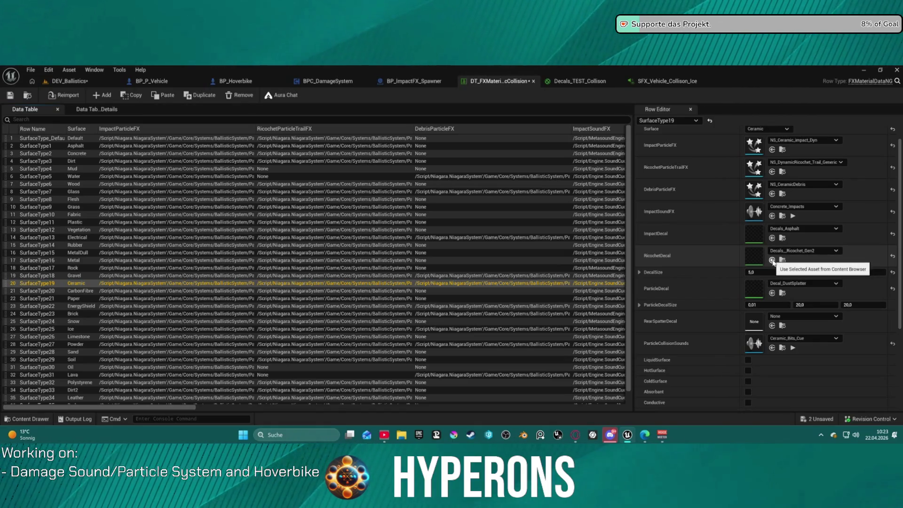
{"action": "left_click", "coordinate": [57, 276]}
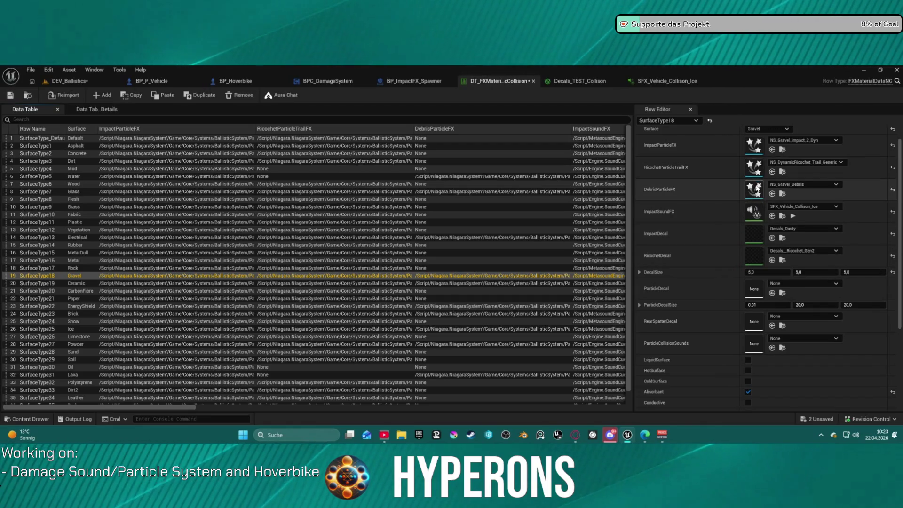
{"action": "left_click", "coordinate": [772, 216]}
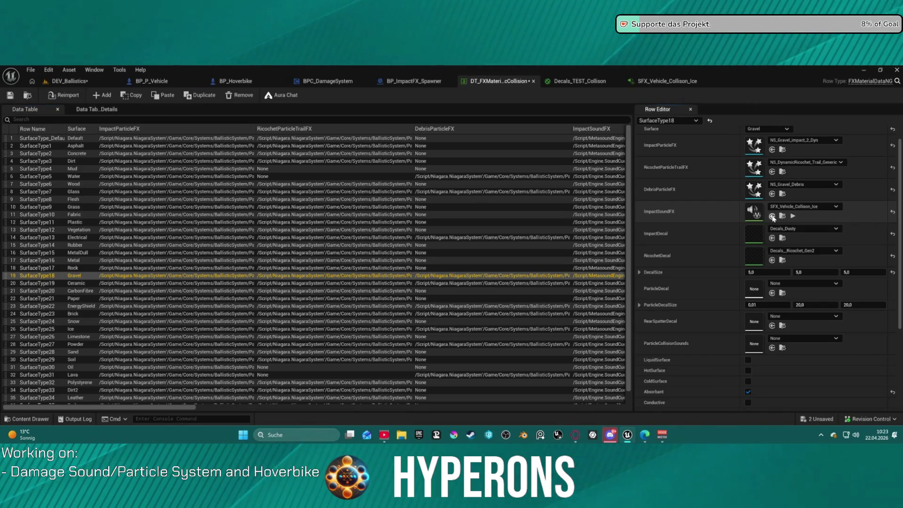
Step: Set the Ceramic row's ImpactSoundFX to SFX_Vehicle_Collison_Rock and preview the sound
{"action": "left_click", "coordinate": [42, 272]}
{"action": "left_click", "coordinate": [43, 283]}
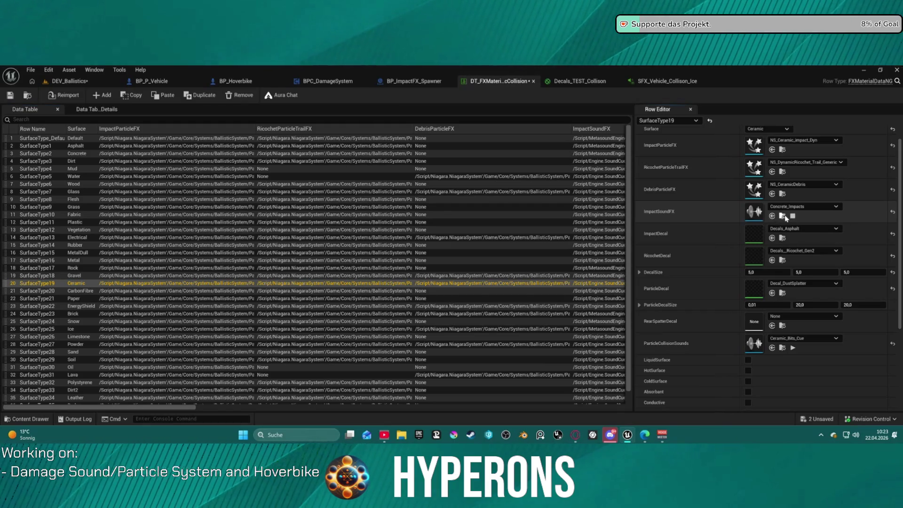
{"action": "left_click", "coordinate": [772, 216]}
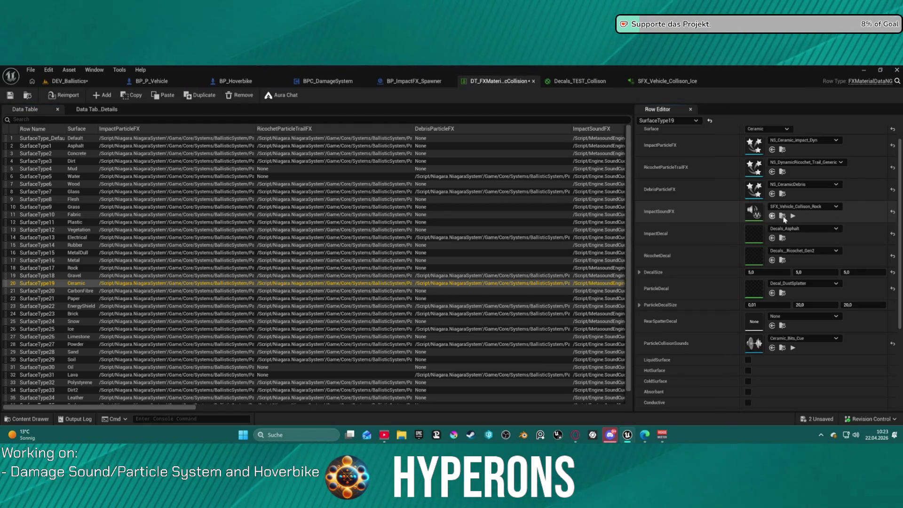
{"action": "left_click", "coordinate": [792, 216]}
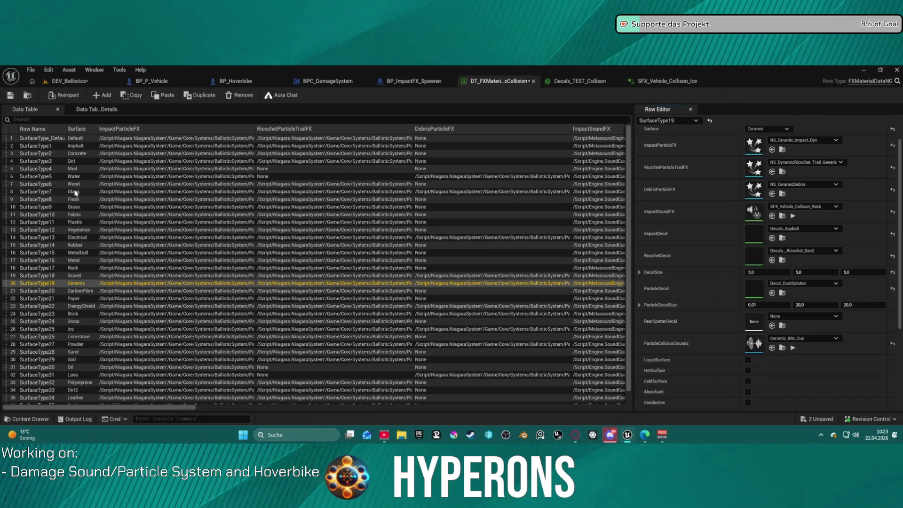
{"action": "left_click", "coordinate": [76, 161]}
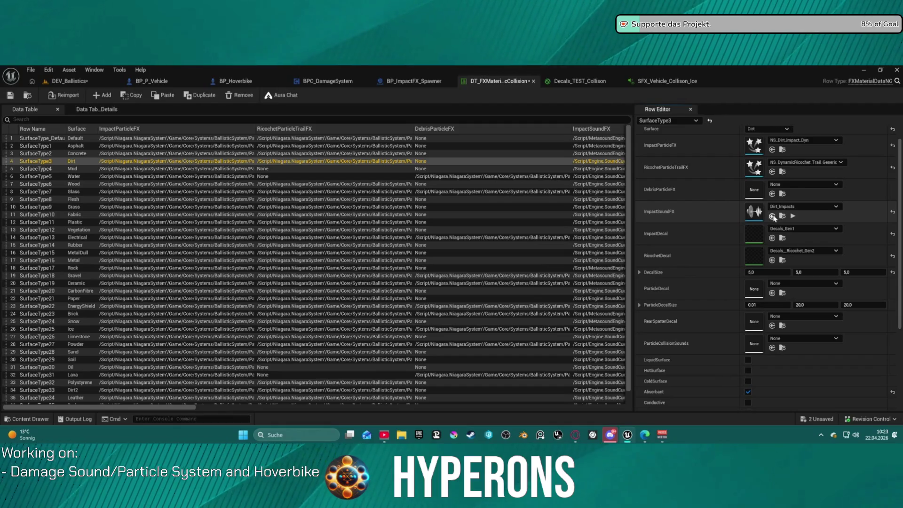
Step: Give the Dirt row SFX_Vehicle_Collison_Rock as impact sound, preview it, and undo the accidental duplicate
{"action": "left_click", "coordinate": [772, 216]}
{"action": "left_click", "coordinate": [793, 217]}
{"action": "left_click", "coordinate": [794, 218]}
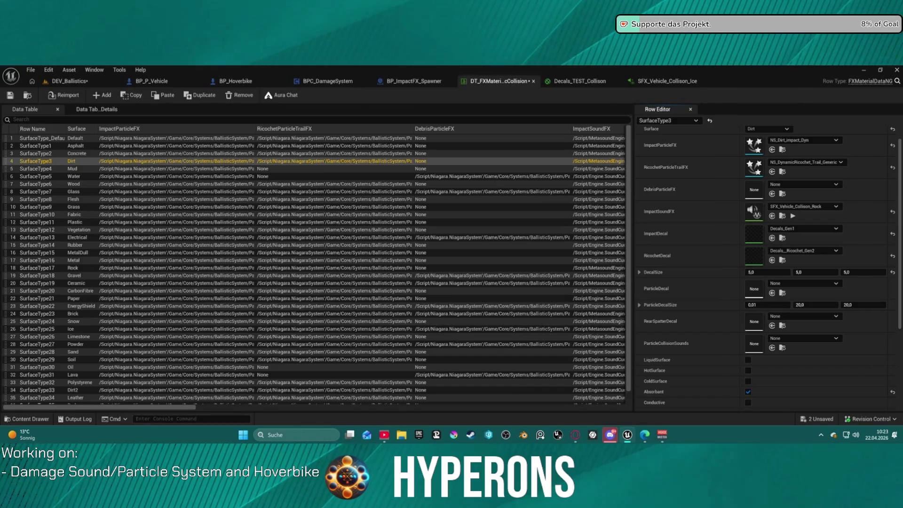
{"action": "key", "text": "ctrl+d"}
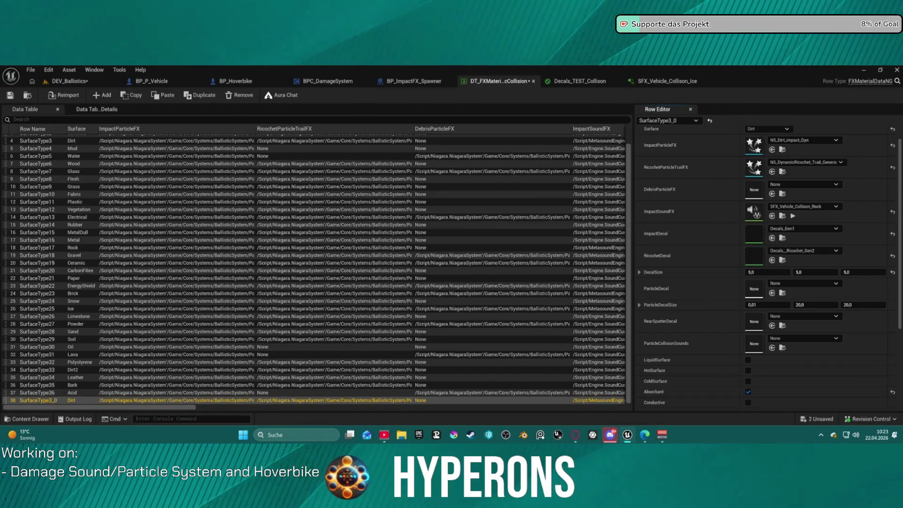
{"action": "key", "text": "ctrl+z"}
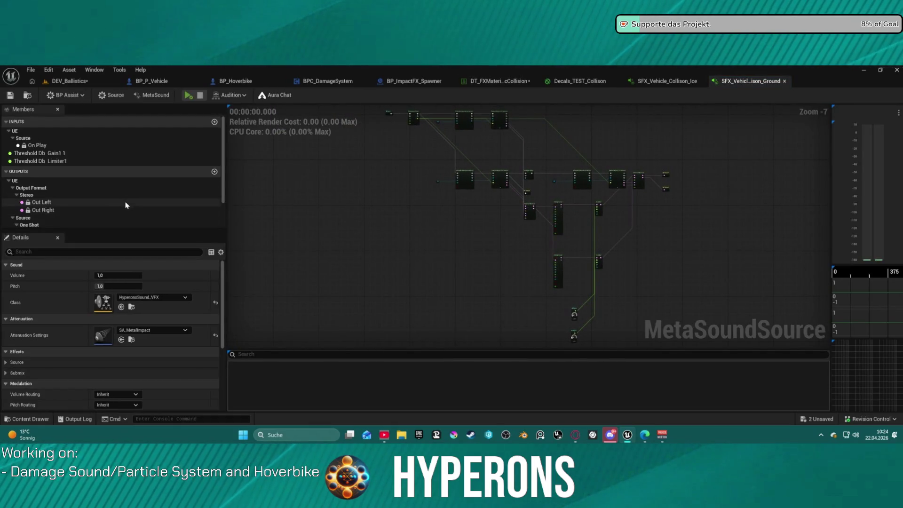
Step: Preview the Ground MetaSound several times while panning across its node graph
{"action": "scroll", "coordinate": [125, 201], "scroll_direction": "down", "scroll_amount": 2}
{"action": "scroll", "coordinate": [556, 216], "scroll_direction": "up", "scroll_amount": 5}
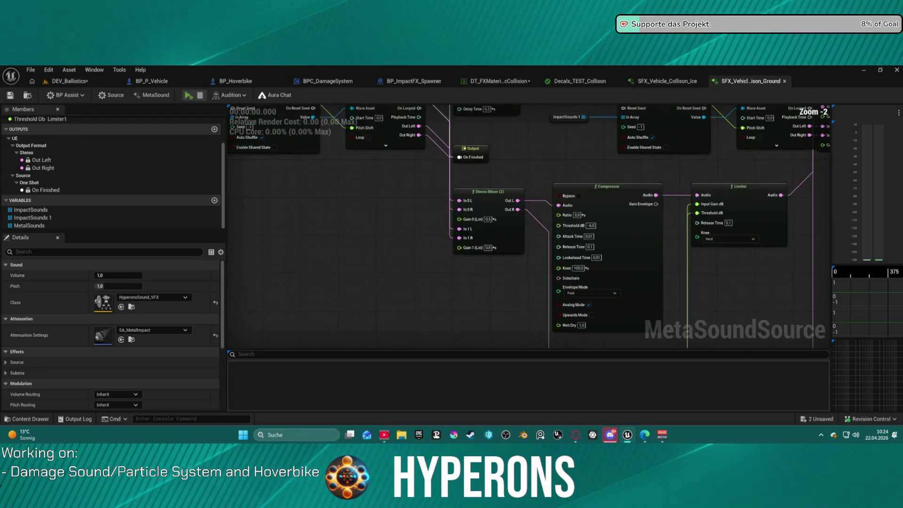
{"action": "scroll", "coordinate": [537, 207], "scroll_direction": "down", "scroll_amount": 1}
{"action": "scroll", "coordinate": [448, 185], "scroll_direction": "up", "scroll_amount": 1}
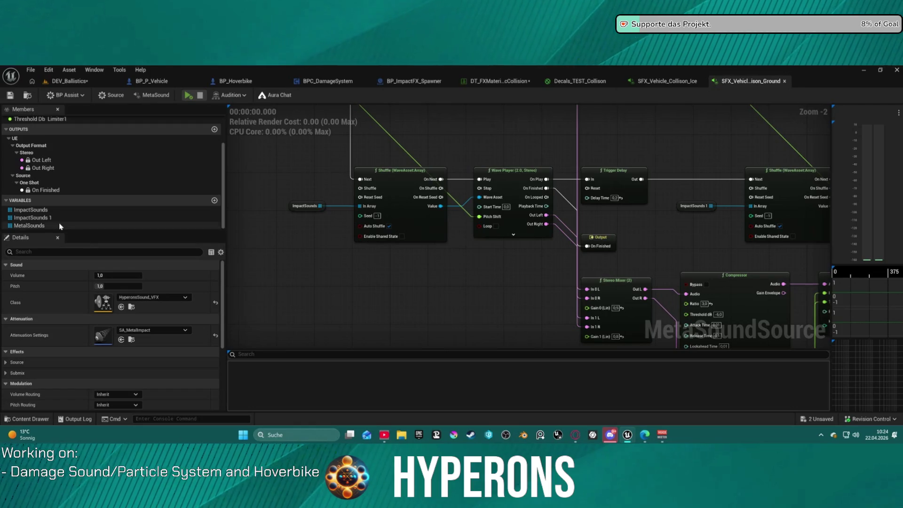
{"action": "left_click", "coordinate": [188, 96]}
{"action": "left_click", "coordinate": [188, 96]}
{"action": "left_click", "coordinate": [188, 96]}
{"action": "left_click_drag", "start_coordinate": [693, 167], "coordinate": [441, 195]}
{"action": "left_click_drag", "start_coordinate": [445, 238], "coordinate": [653, 217]}
{"action": "left_click", "coordinate": [188, 96]}
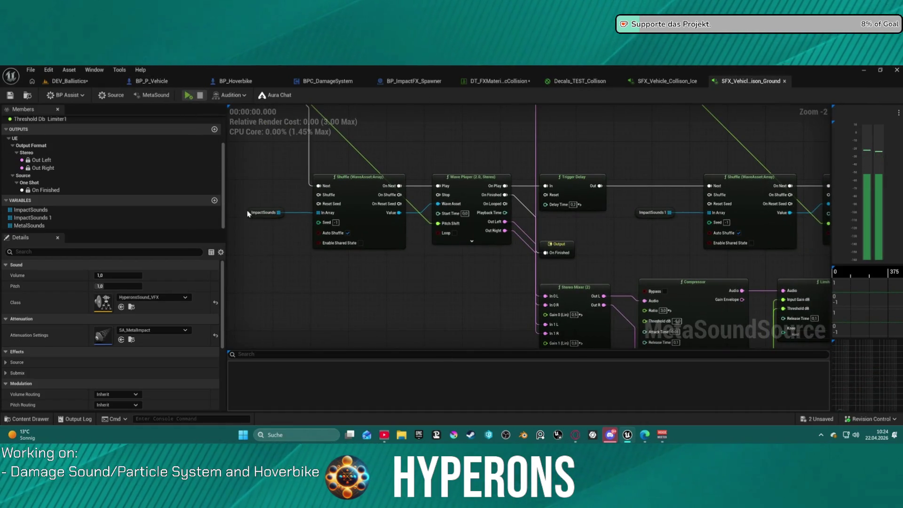
Step: Inspect the Compressor, Limiter and Random (Float) nodes, then show the ImpactSounds variable's five waves
{"action": "mouse_move", "coordinate": [420, 241]}
{"action": "left_mouse_down"}
{"action": "mouse_move", "coordinate": [521, 316]}
{"action": "mouse_move", "coordinate": [439, 274]}
{"action": "mouse_move", "coordinate": [467, 220]}
{"action": "mouse_move", "coordinate": [281, 149]}
{"action": "mouse_move", "coordinate": [373, 244]}
{"action": "left_mouse_up"}
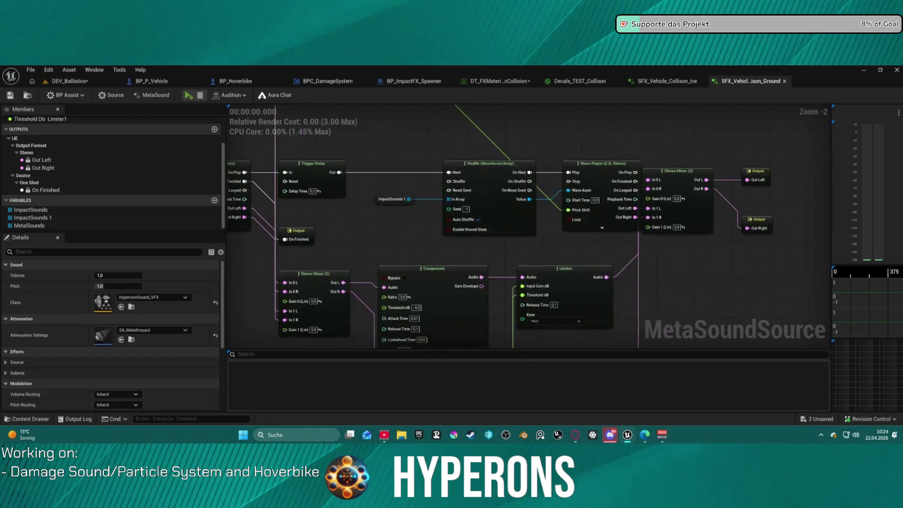
{"action": "scroll", "coordinate": [373, 244], "scroll_direction": "down", "scroll_amount": 4}
{"action": "left_click_drag", "start_coordinate": [401, 182], "coordinate": [410, 191]}
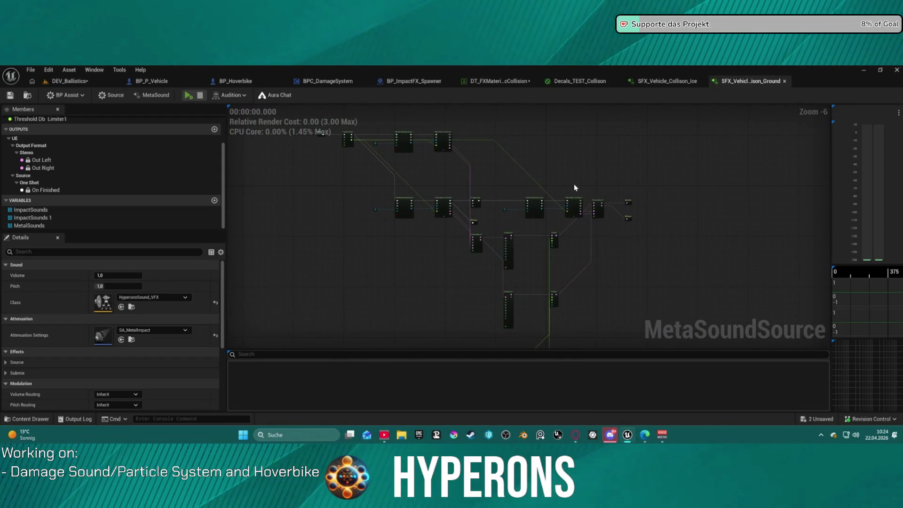
{"action": "scroll", "coordinate": [588, 195], "scroll_direction": "up", "scroll_amount": 4}
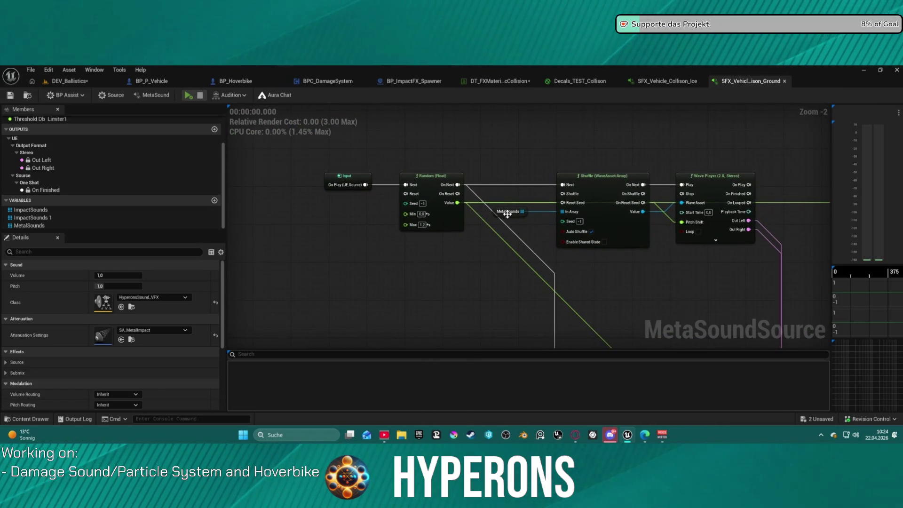
{"action": "left_click", "coordinate": [448, 184]}
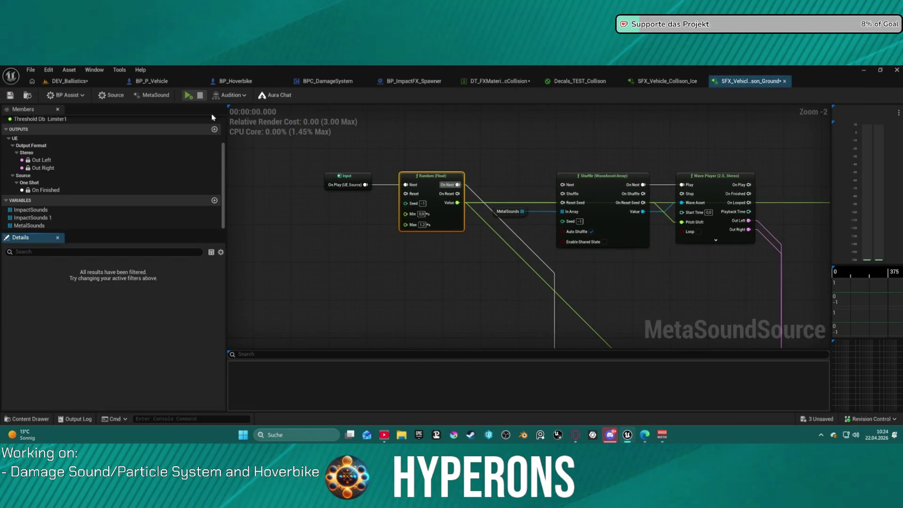
{"action": "left_click", "coordinate": [188, 96]}
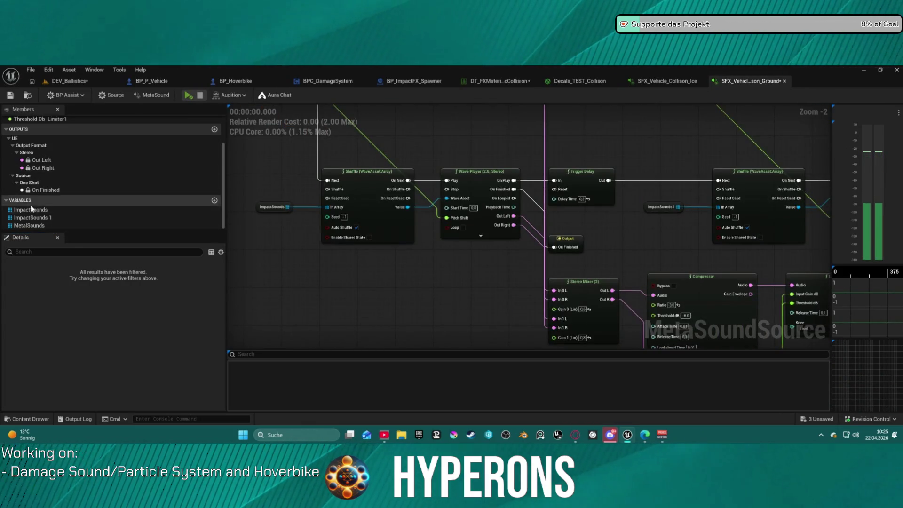
{"action": "left_click", "coordinate": [10, 200]}
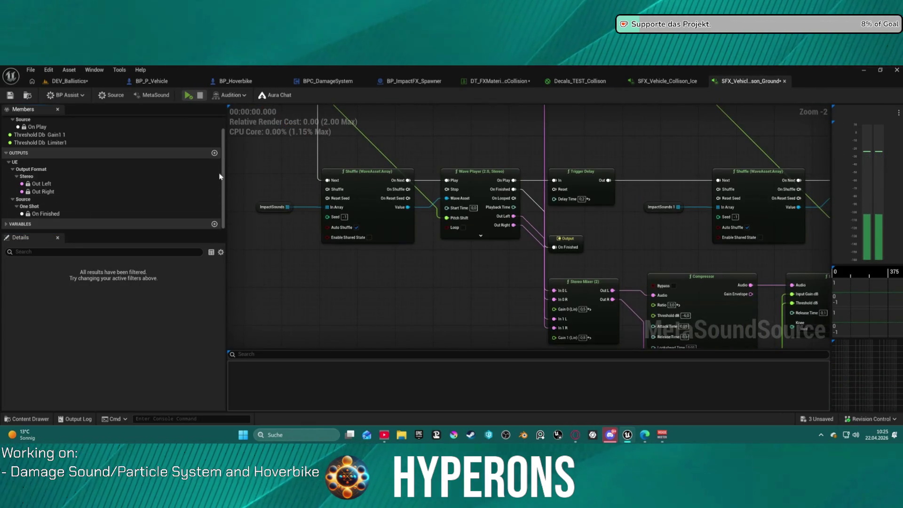
{"action": "left_click", "coordinate": [10, 223]}
{"action": "left_click", "coordinate": [27, 209]}
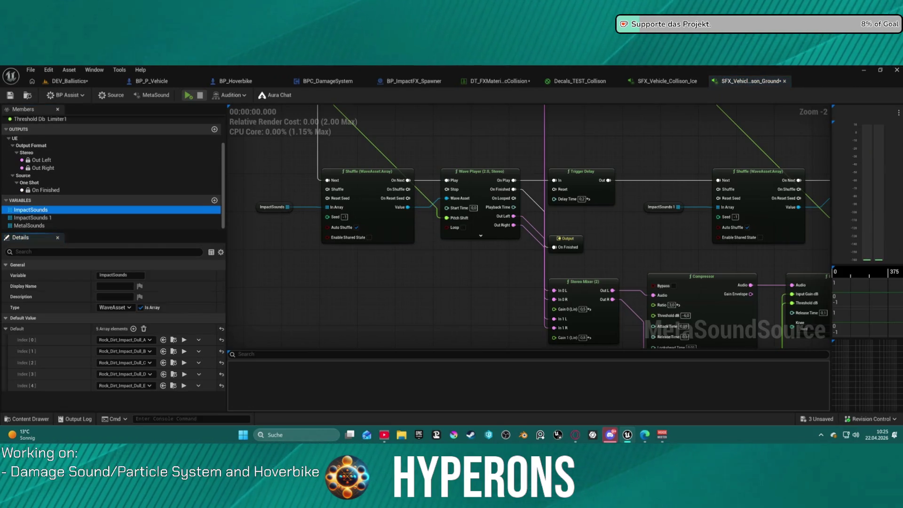
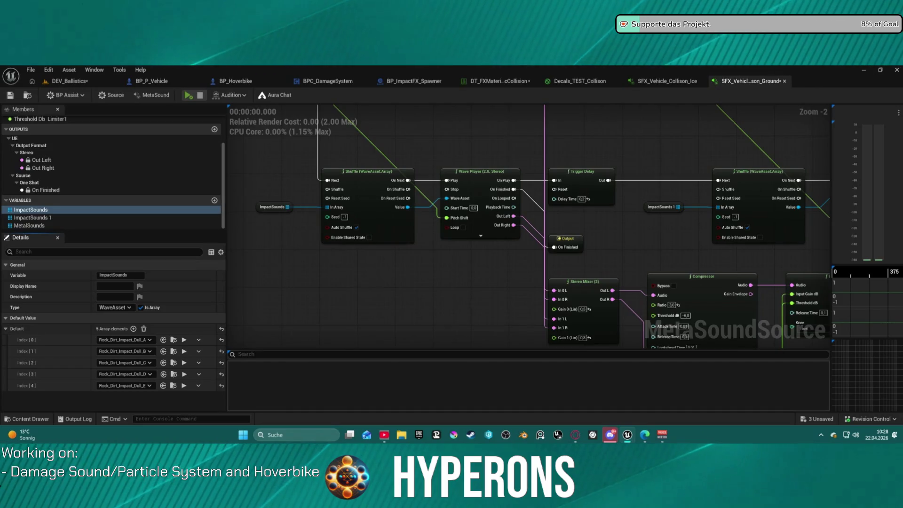
Step: Preview rock dirt samples, then fill ImpactSounds 1 with S_Footsteps_Dirt_E and S_Footsteps_Dirt_F
{"action": "left_click", "coordinate": [184, 351]}
{"action": "left_click", "coordinate": [184, 339]}
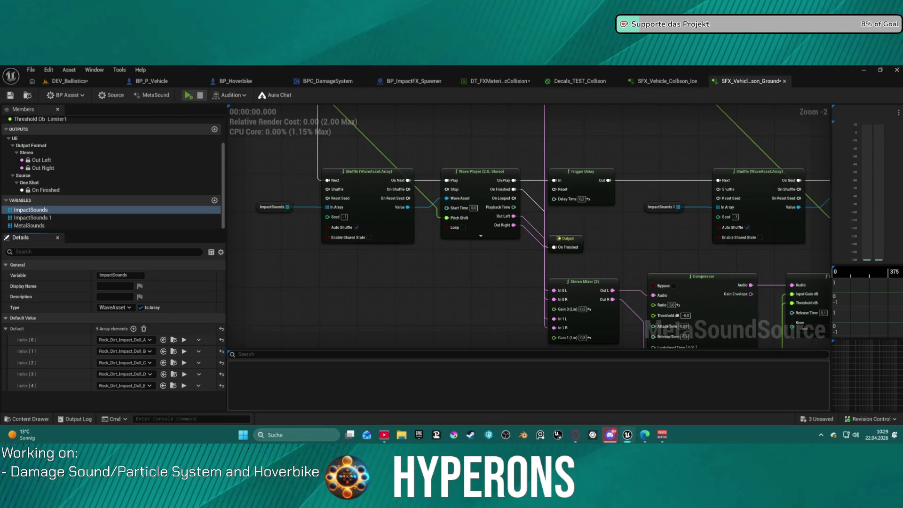
{"action": "scroll", "coordinate": [233, 206], "scroll_direction": "down", "scroll_amount": 1}
{"action": "left_click", "coordinate": [33, 218]}
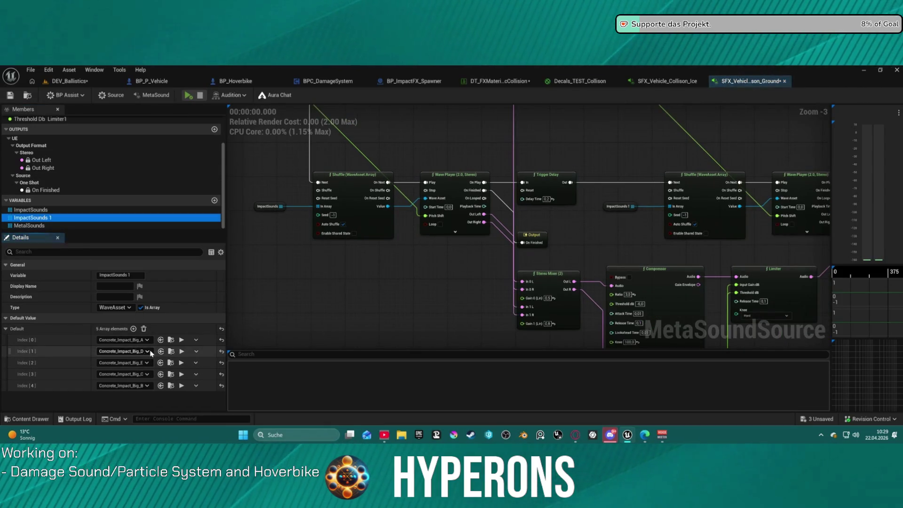
{"action": "left_click", "coordinate": [143, 328]}
{"action": "mouse_move", "coordinate": [0, 343]}
{"action": "left_mouse_down"}
{"action": "mouse_move", "coordinate": [111, 343]}
{"action": "mouse_move", "coordinate": [108, 329]}
{"action": "left_mouse_up"}
Step: Replace the ImpactSounds array with Rock_Dirt_Impact_Dull_A–E and audition the MetaSound
{"action": "left_click", "coordinate": [31, 209]}
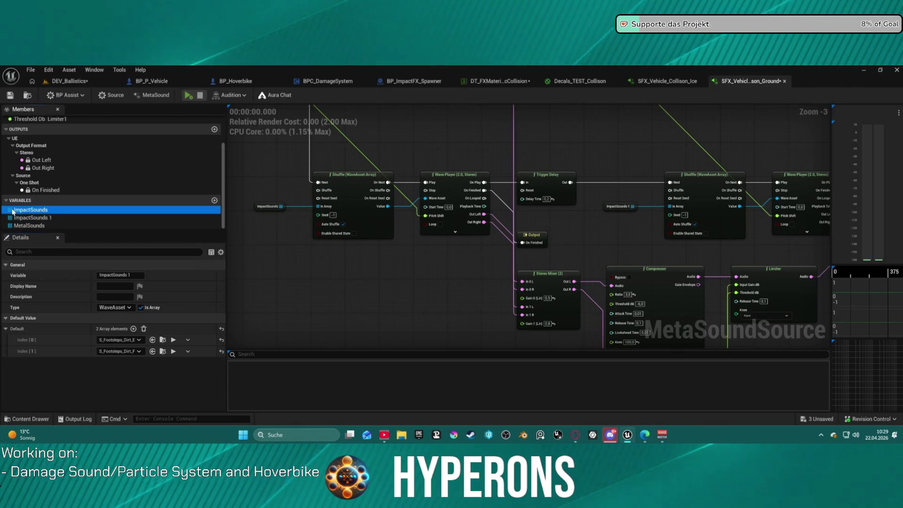
{"action": "left_click", "coordinate": [141, 328]}
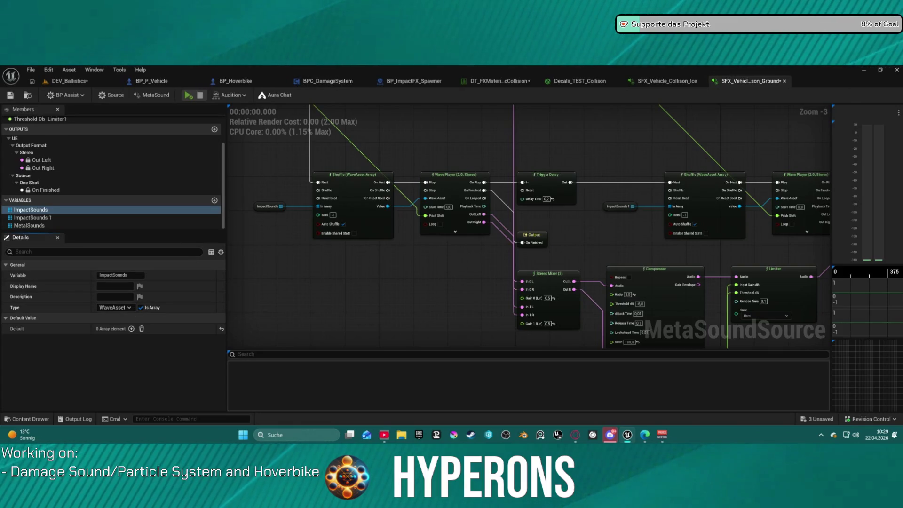
{"action": "mouse_move", "coordinate": [289, 92]}
{"action": "left_mouse_down"}
{"action": "mouse_move", "coordinate": [111, 323]}
{"action": "mouse_move", "coordinate": [117, 327]}
{"action": "left_mouse_up"}
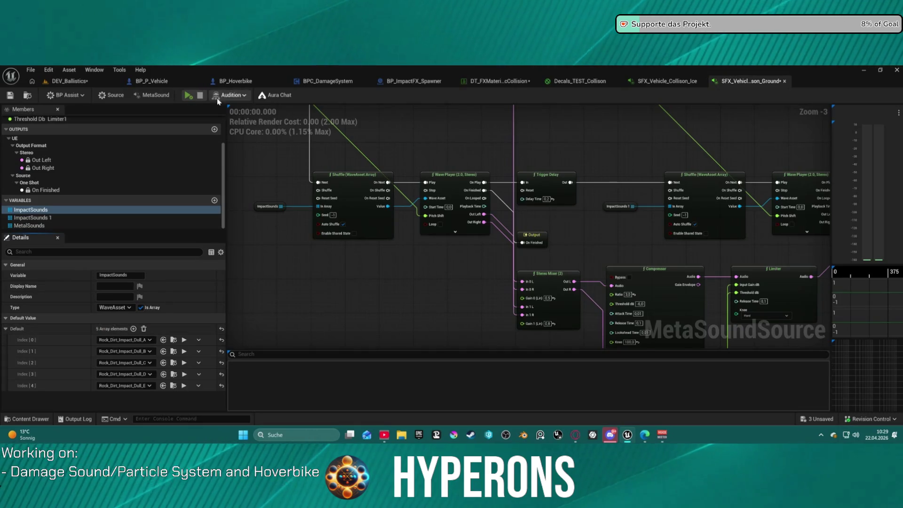
{"action": "left_click", "coordinate": [188, 96]}
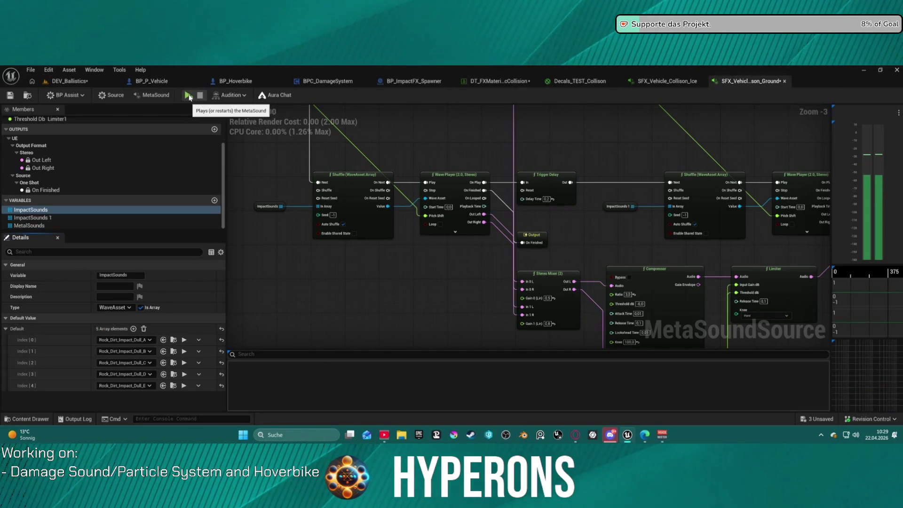
Step: Audition the MetaSound repeatedly while checking the Shuffle and Wave Player nodes, then show DEV_Ballistics
{"action": "mouse_move", "coordinate": [329, 118]}
{"action": "left_mouse_down"}
{"action": "mouse_move", "coordinate": [418, 183]}
{"action": "mouse_move", "coordinate": [437, 227]}
{"action": "left_mouse_up"}
{"action": "left_click", "coordinate": [438, 227]}
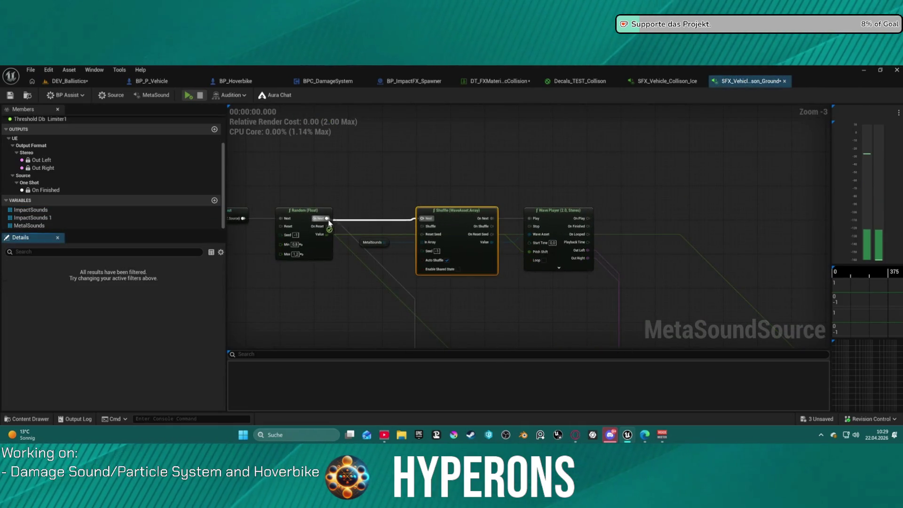
{"action": "left_click", "coordinate": [193, 96]}
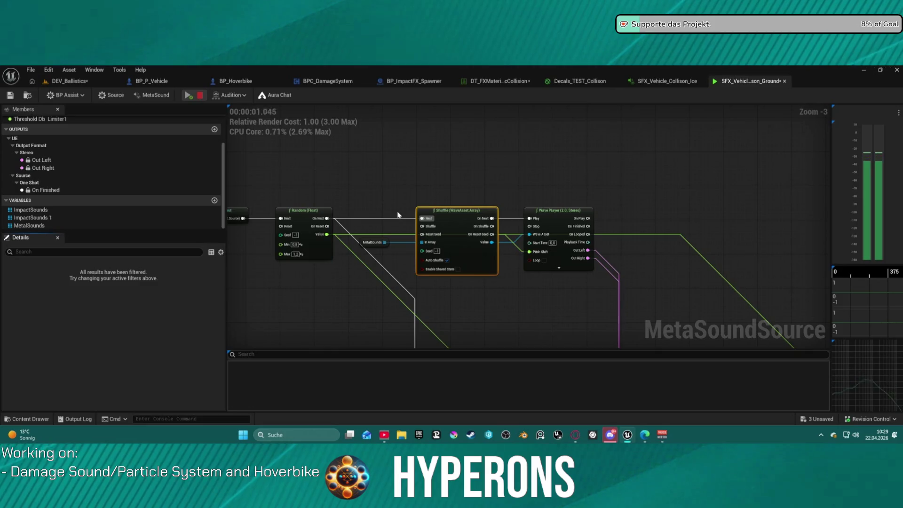
{"action": "left_click_drag", "start_coordinate": [498, 176], "coordinate": [530, 220]}
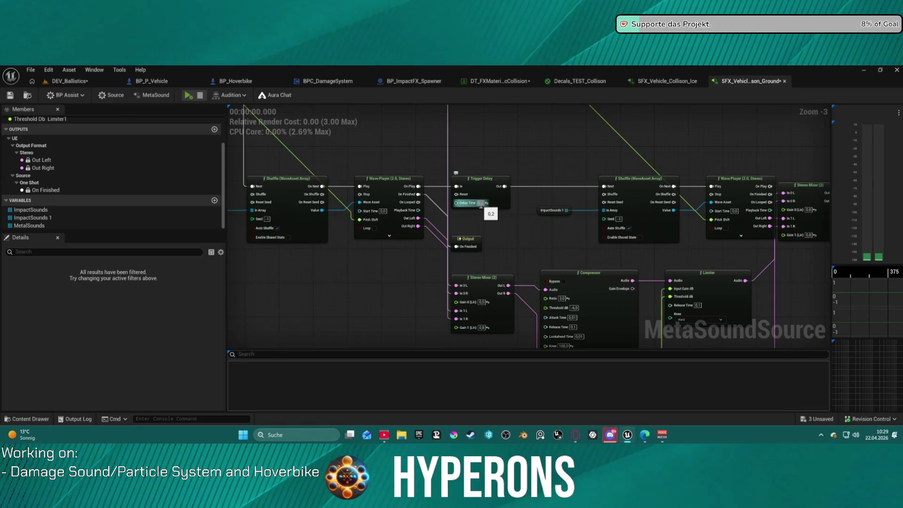
{"action": "left_click", "coordinate": [418, 187]}
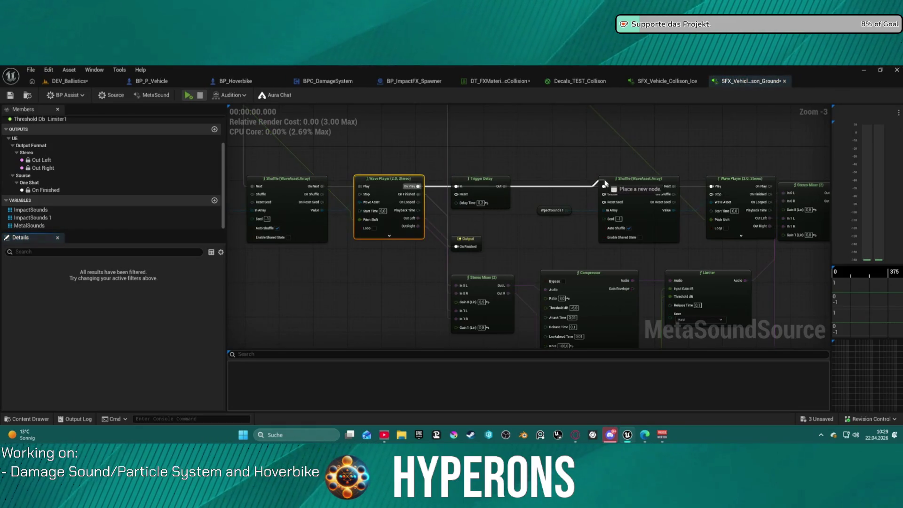
{"action": "left_click", "coordinate": [186, 96]}
{"action": "left_click", "coordinate": [187, 95]}
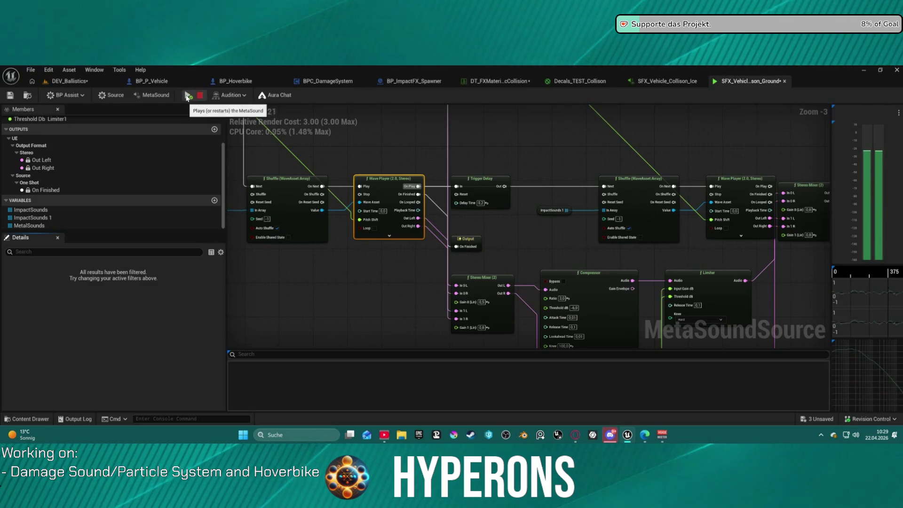
{"action": "left_click", "coordinate": [69, 81]}
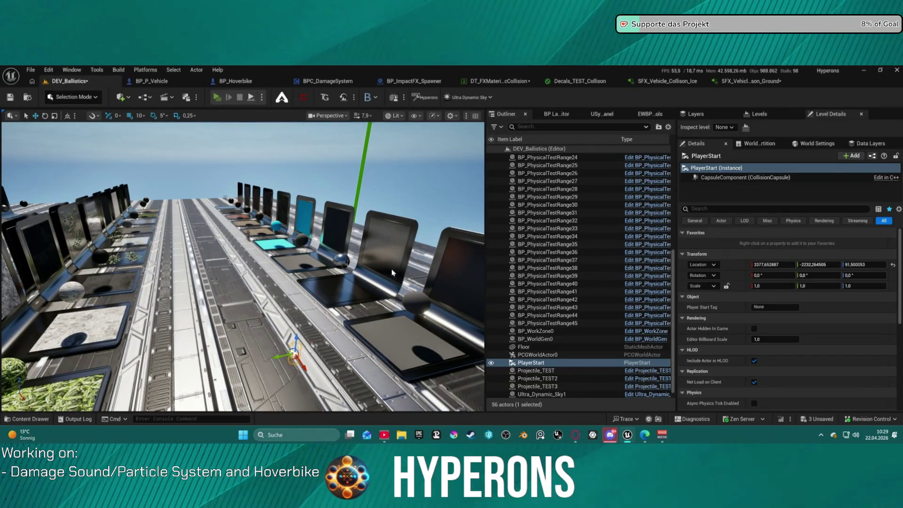
{"action": "key", "text": "alt+p"}
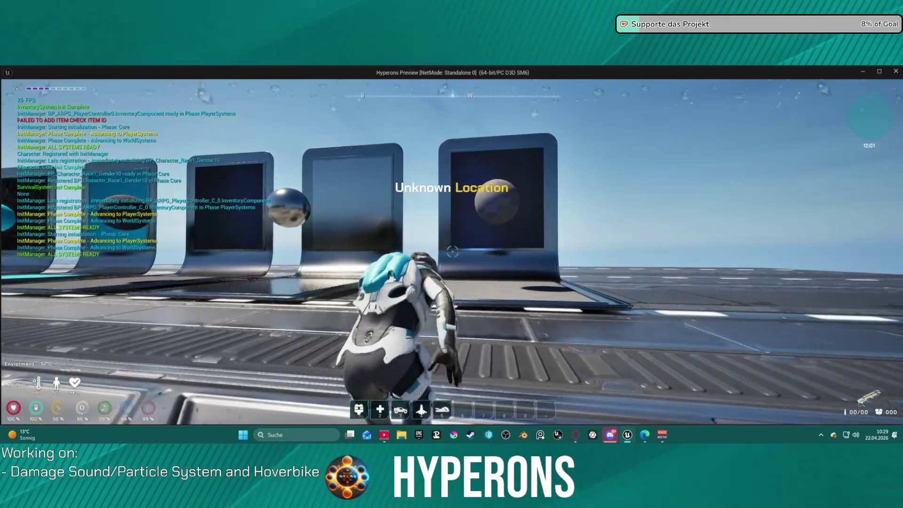
{"action": "key", "text": "w"}
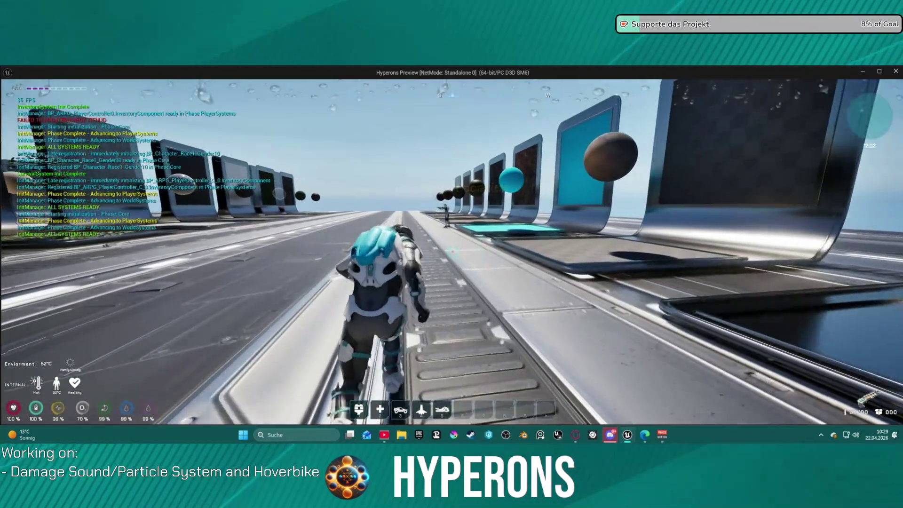
{"action": "key", "text": "c"}
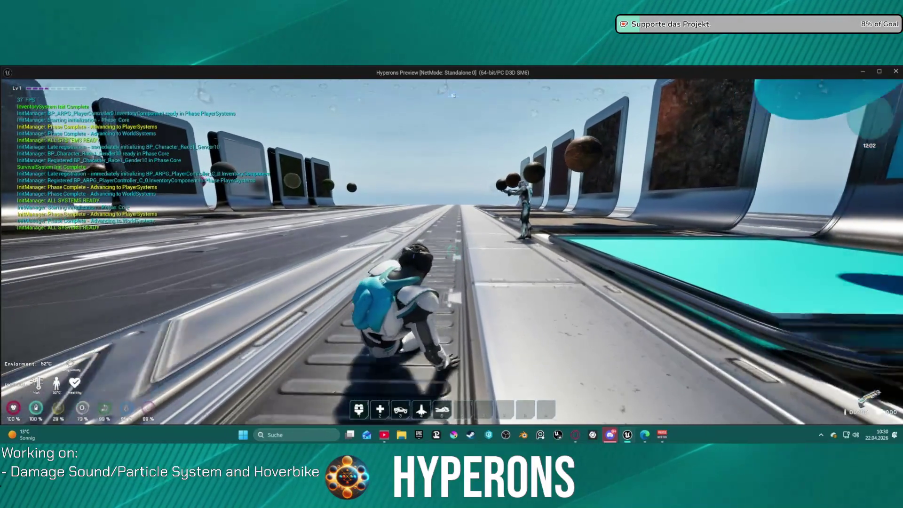
{"action": "key", "text": "w"}
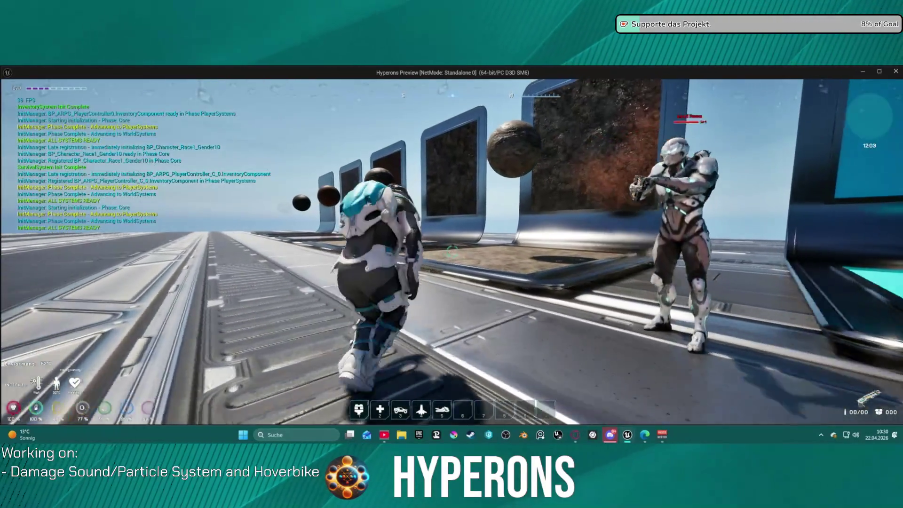
{"action": "key", "text": "w"}
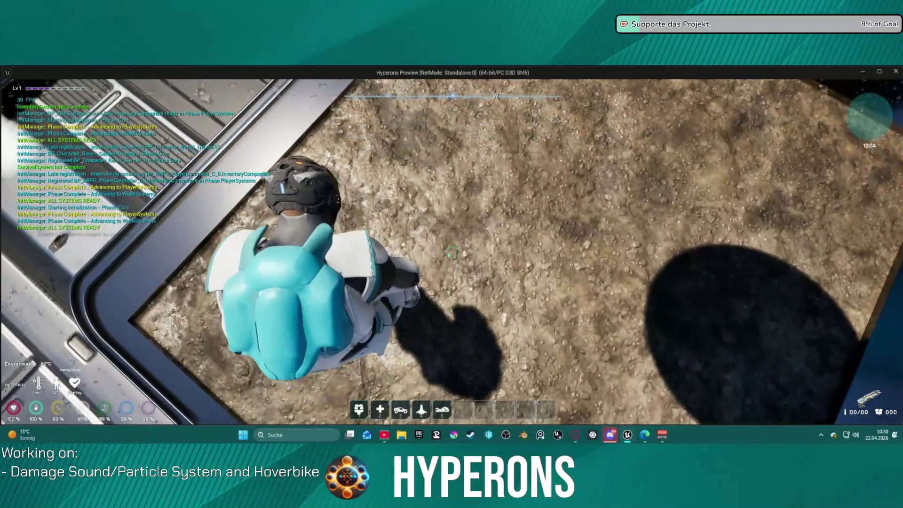
{"action": "key", "text": "w"}
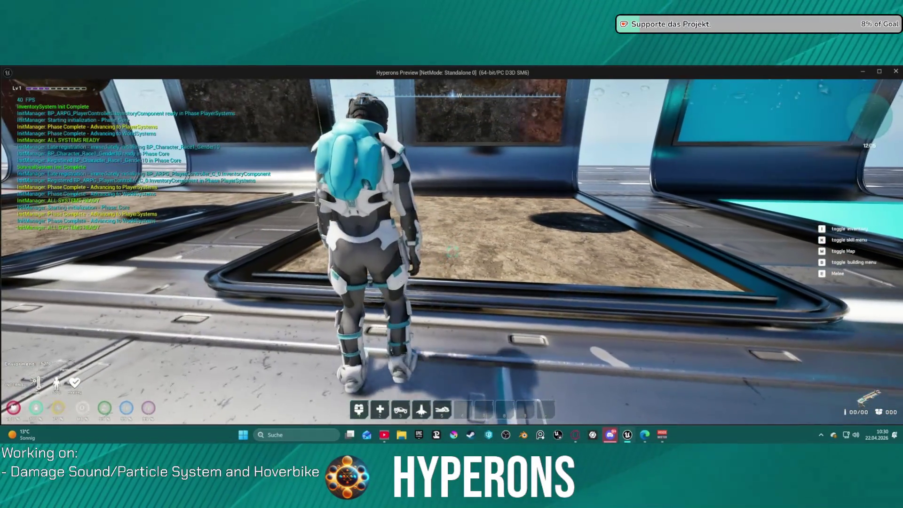
{"action": "key", "text": "5"}
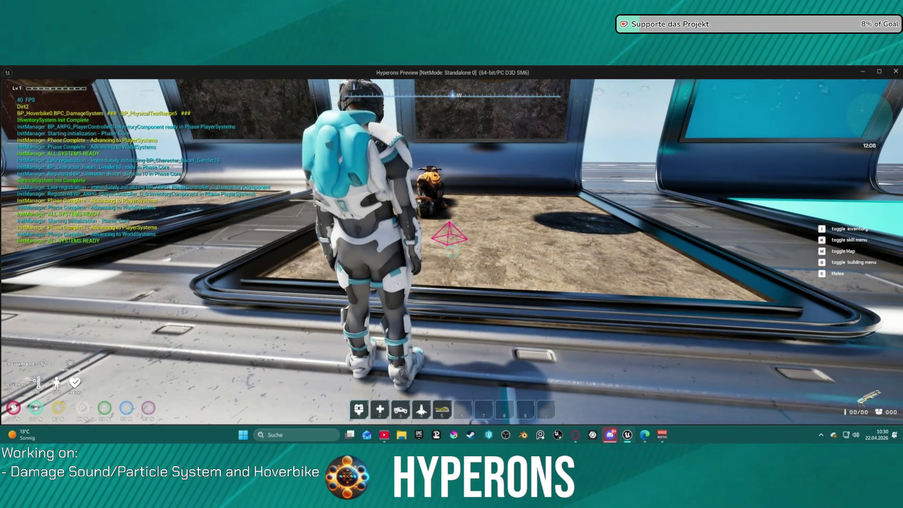
{"action": "key", "text": "w"}
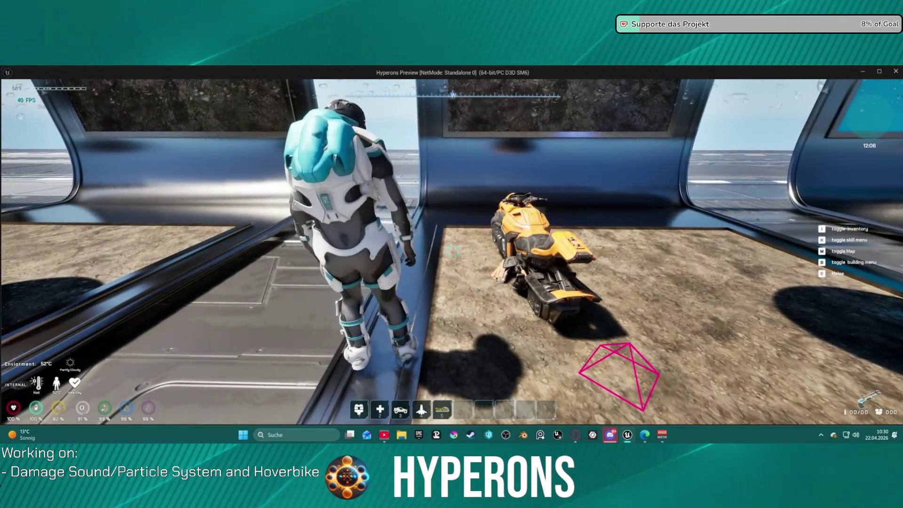
{"action": "key", "text": "w"}
{"action": "key", "text": "w"}
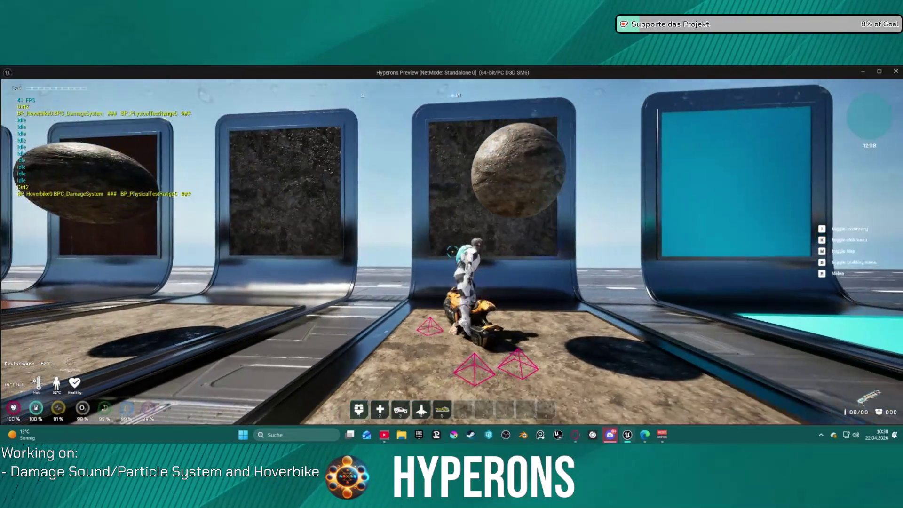
{"action": "key", "text": "Escape"}
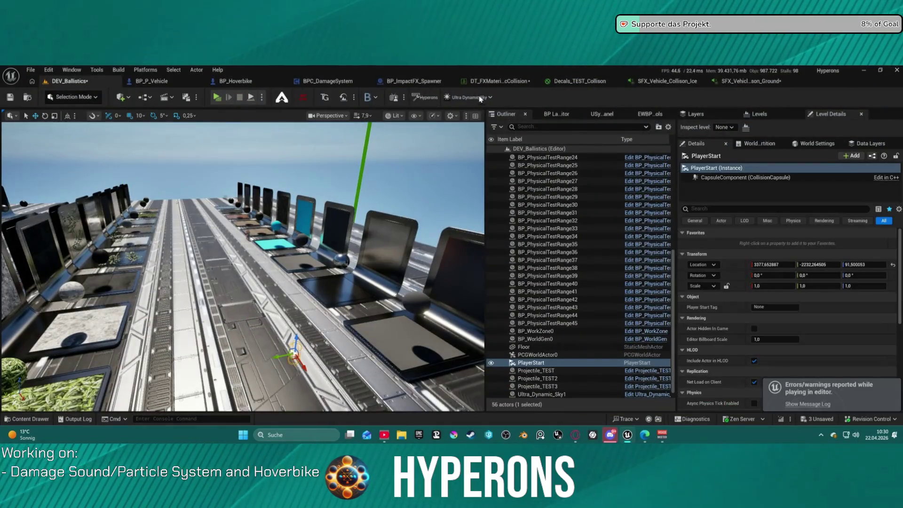
Step: In the FX material collision table, give the default and Dirt rows SFX_Vehicle_Collison_Ground
{"action": "left_click", "coordinate": [491, 85]}
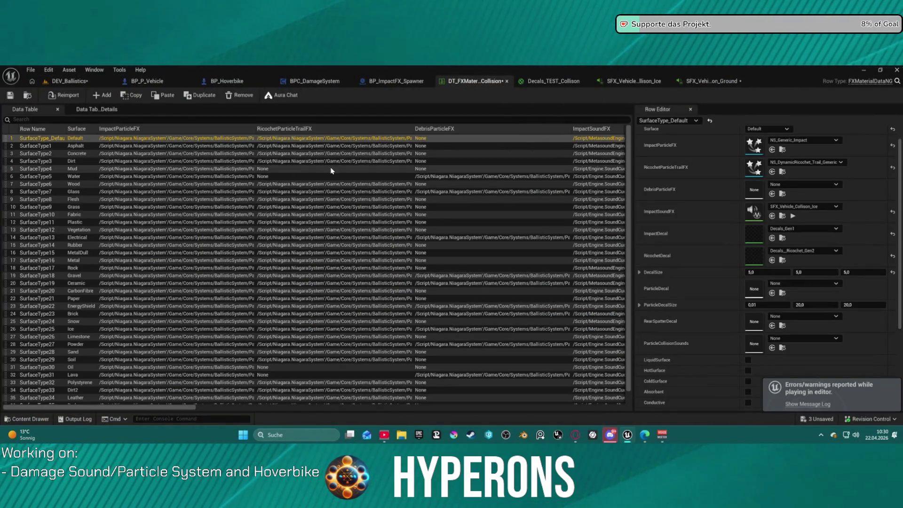
{"action": "left_click", "coordinate": [782, 238]}
{"action": "left_click", "coordinate": [793, 222]}
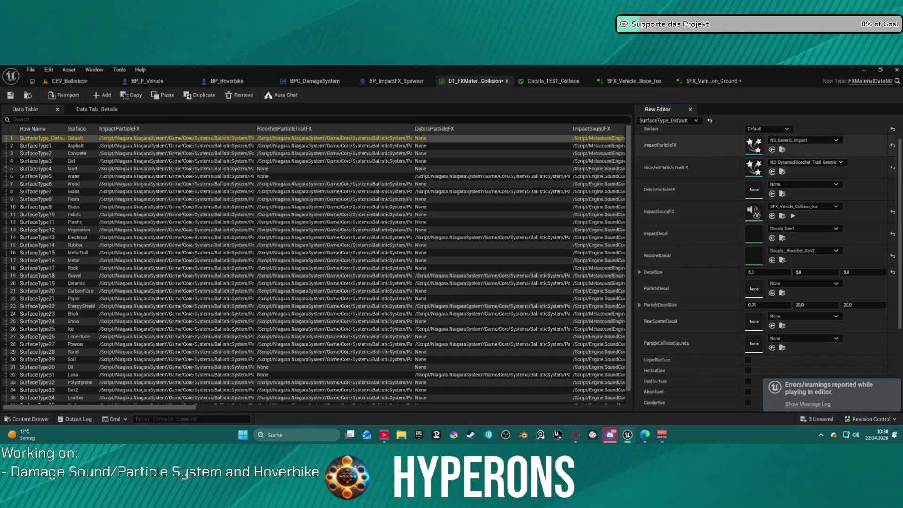
{"action": "left_click", "coordinate": [772, 215]}
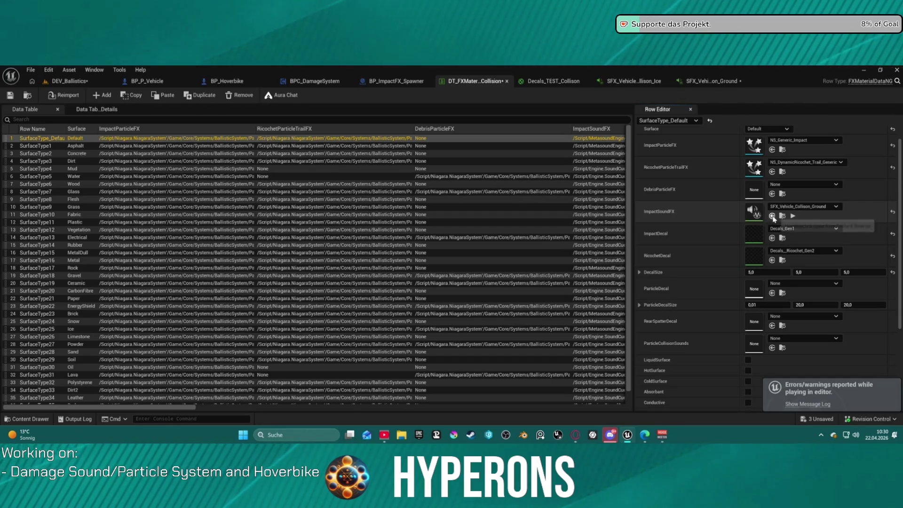
{"action": "left_click", "coordinate": [78, 164]}
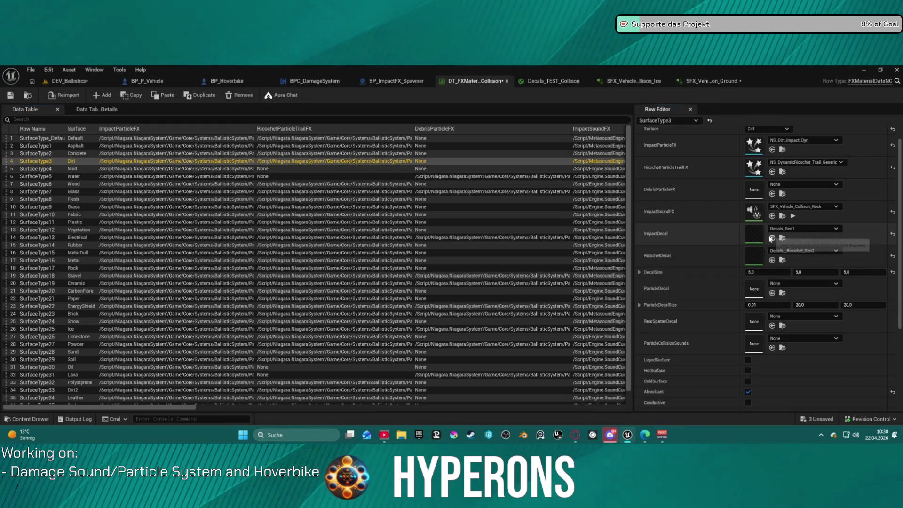
{"action": "left_click", "coordinate": [772, 215]}
Step: Assign SFX_Vehicle_Collison_Ground as the impact sound of the Soil and Dirt2 rows
{"action": "scroll", "coordinate": [91, 235], "scroll_direction": "down", "scroll_amount": 1}
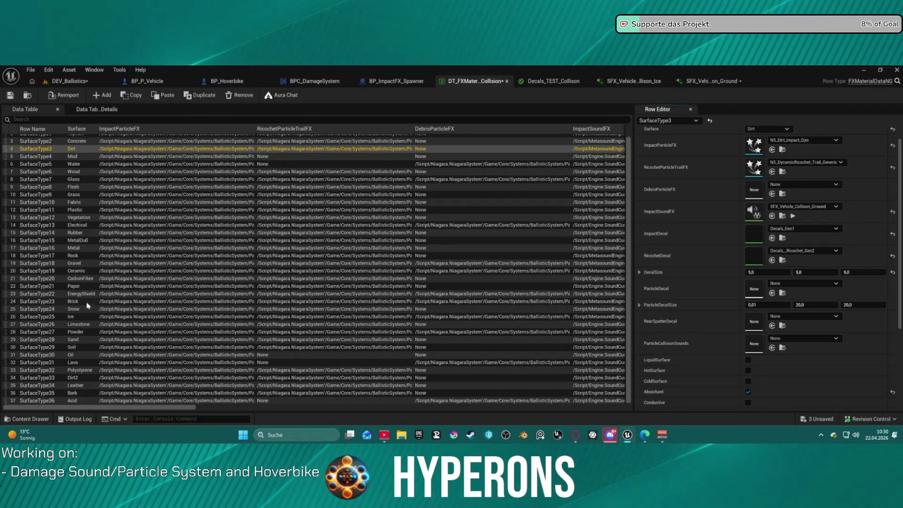
{"action": "left_click", "coordinate": [89, 347]}
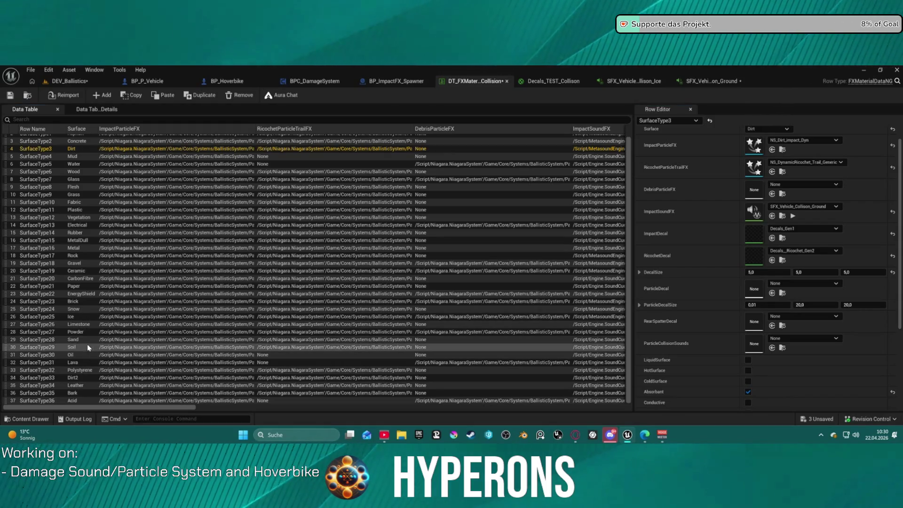
{"action": "left_click", "coordinate": [703, 209], "text": "shift"}
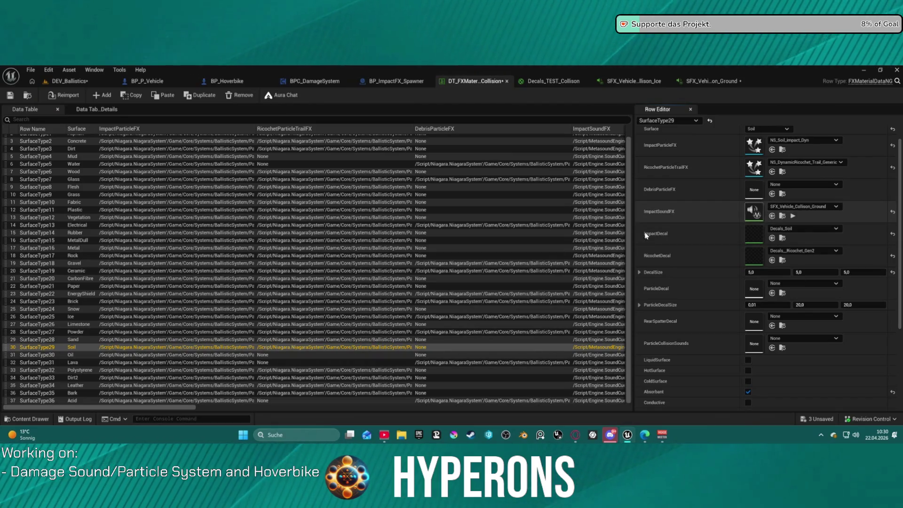
{"action": "left_click", "coordinate": [81, 377]}
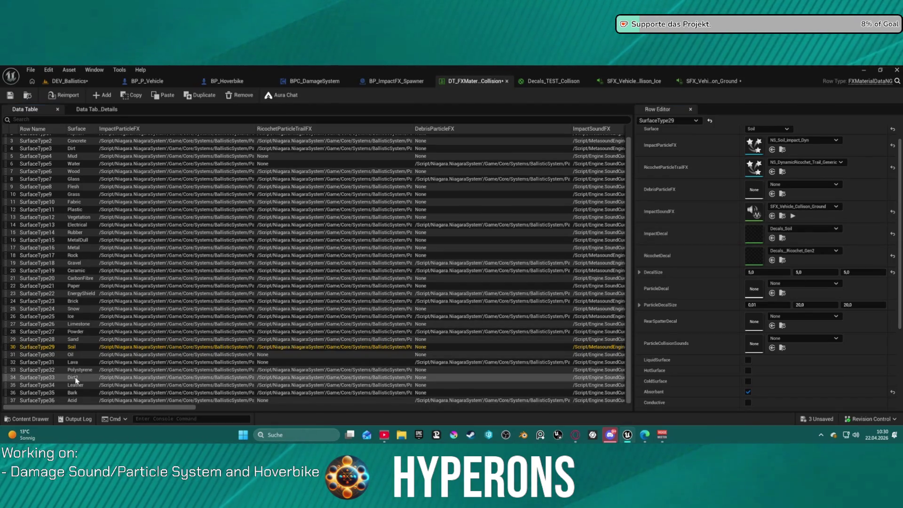
{"action": "left_click", "coordinate": [709, 210], "text": "shift"}
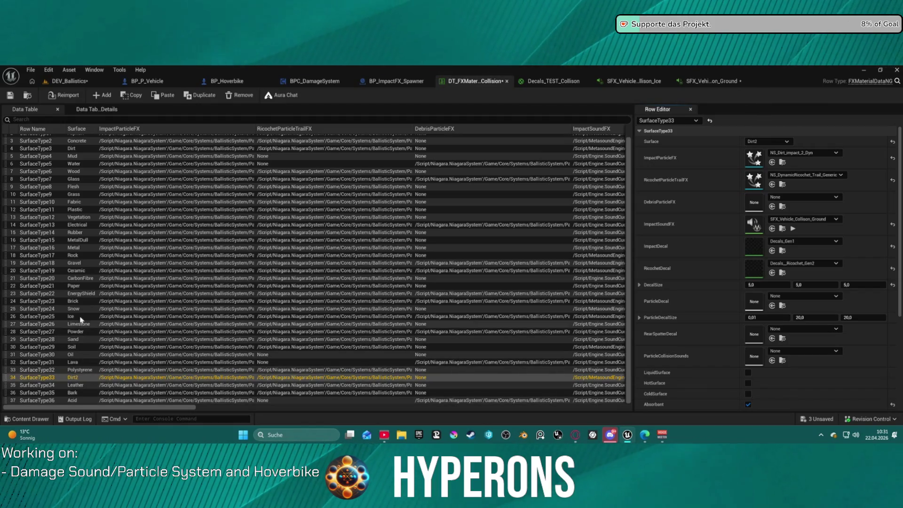
Step: Preview the ground collision MetaSound several times, then go back to DEV_Ballistics
{"action": "scroll", "coordinate": [83, 305], "scroll_direction": "up", "scroll_amount": 1}
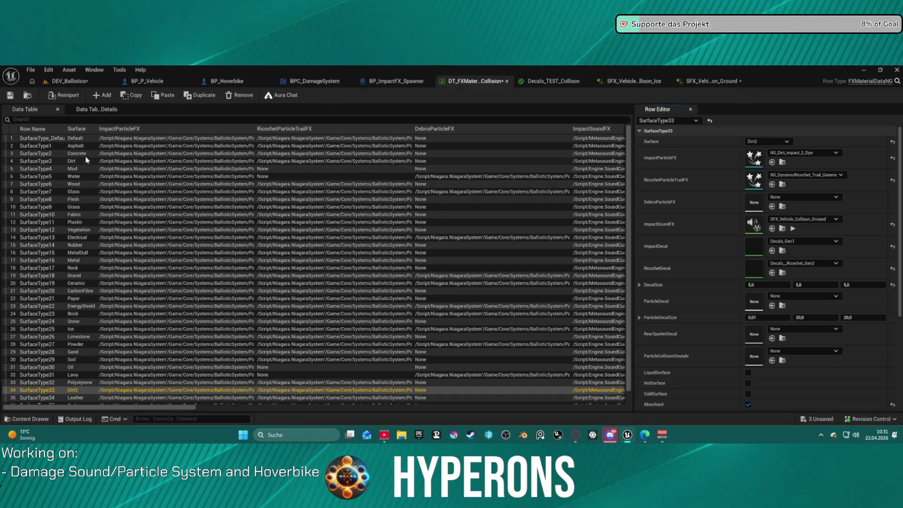
{"action": "left_click", "coordinate": [710, 81]}
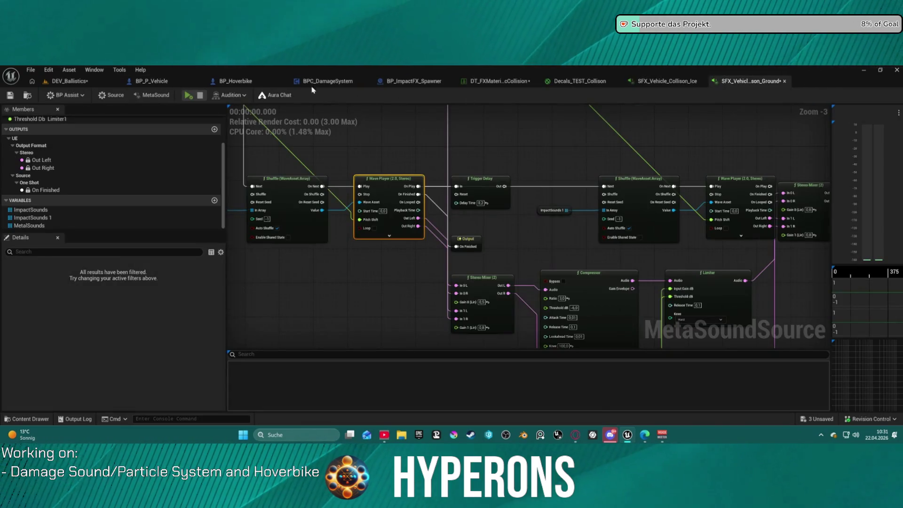
{"action": "left_click", "coordinate": [188, 95]}
{"action": "left_click", "coordinate": [189, 97]}
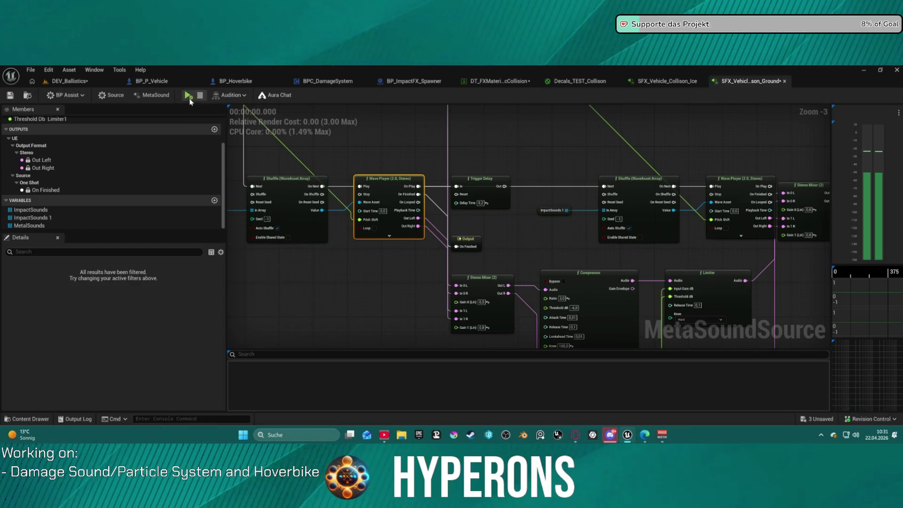
{"action": "left_click", "coordinate": [189, 97]}
{"action": "left_click", "coordinate": [189, 97]}
{"action": "left_click", "coordinate": [64, 81]}
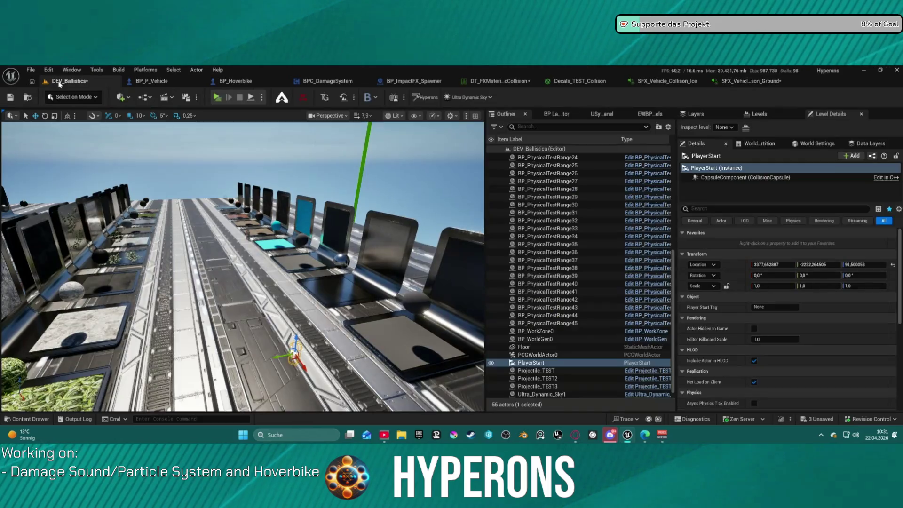
Step: Load LoadMap from Recent Levels, saving the DEV_Ballistics map when prompted
{"action": "left_click", "coordinate": [31, 70]}
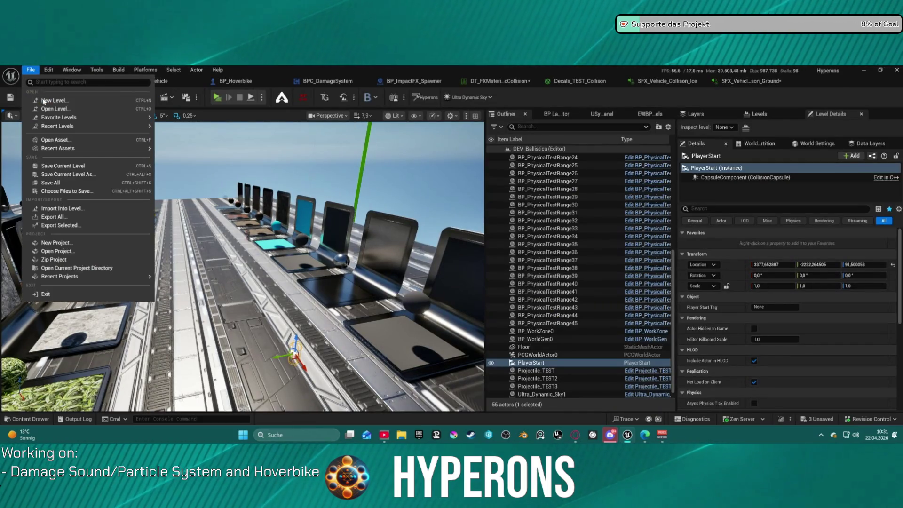
{"action": "mouse_move", "coordinate": [87, 129]}
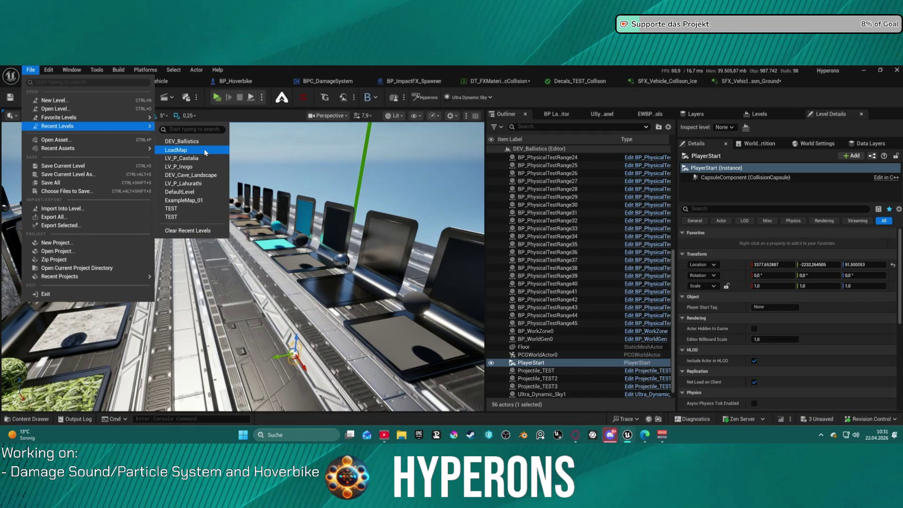
{"action": "left_click", "coordinate": [204, 176]}
{"action": "left_click", "coordinate": [474, 338]}
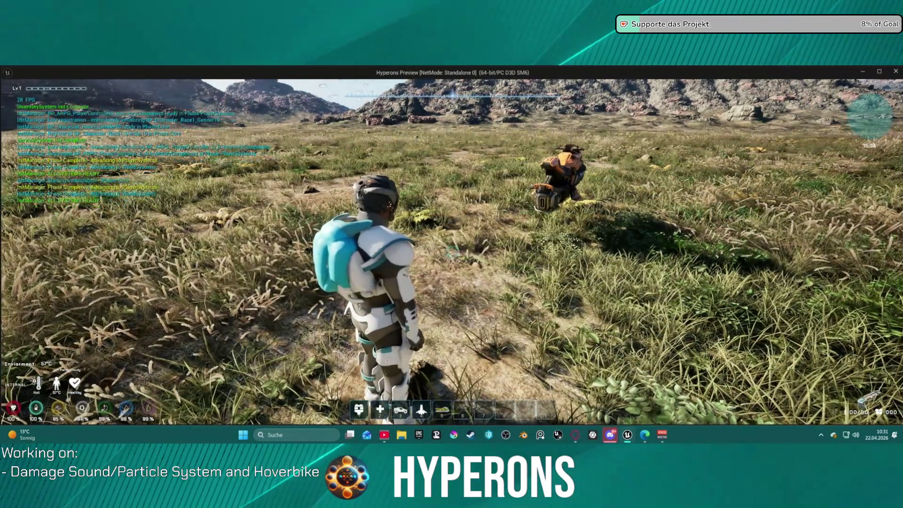
Step: Walk to the hoverbike and drive it across the grass and up the rocky slope
{"action": "mouse_move", "coordinate": [451, 254]}
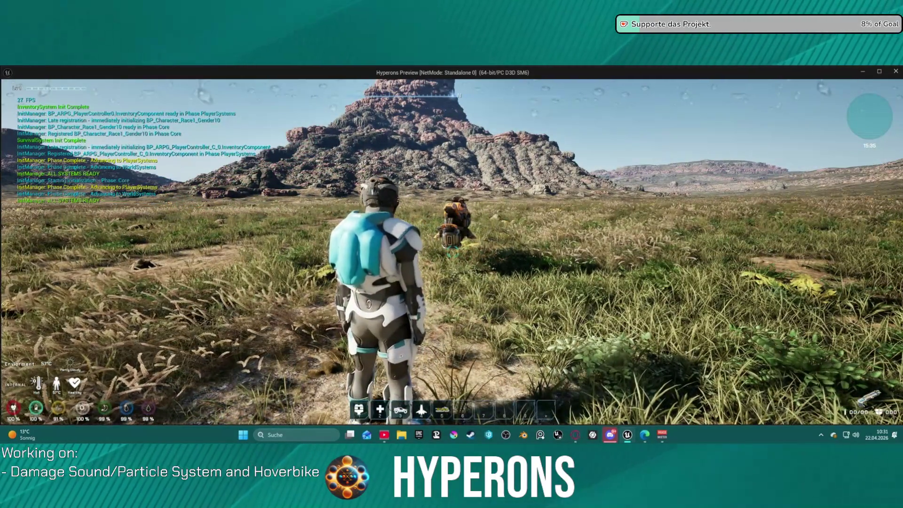
{"action": "key", "text": "w"}
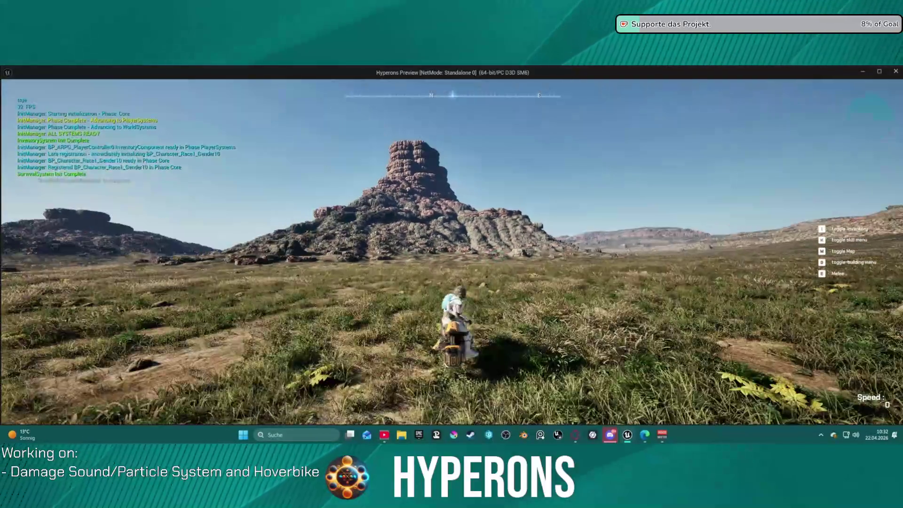
{"action": "key", "text": "a"}
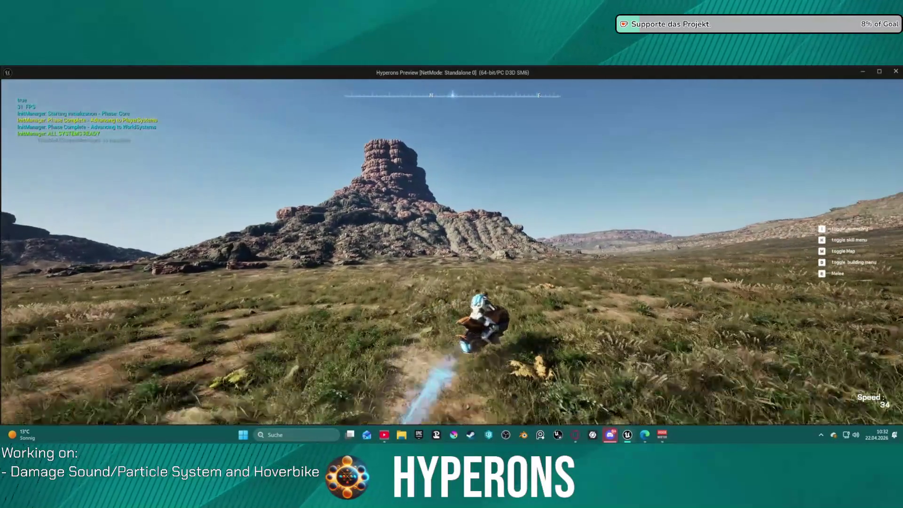
{"action": "key", "text": "w"}
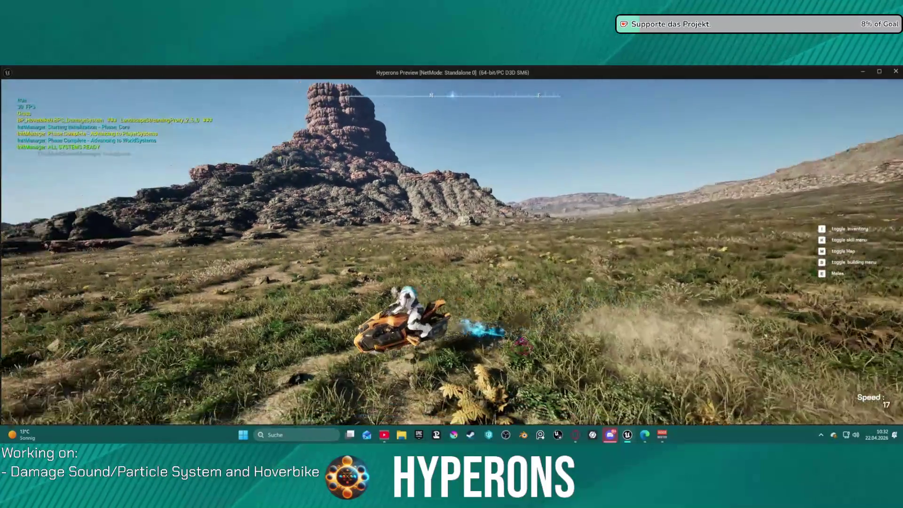
{"action": "key", "text": "a"}
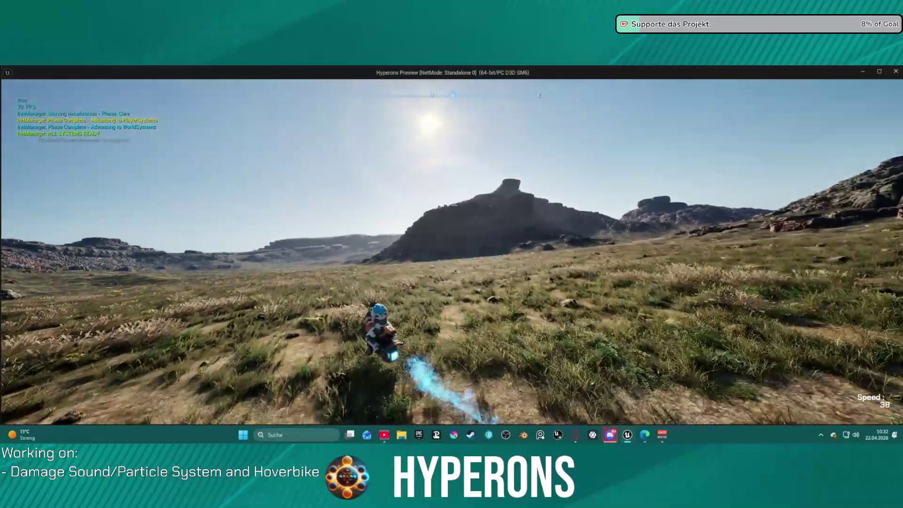
{"action": "key", "text": "a"}
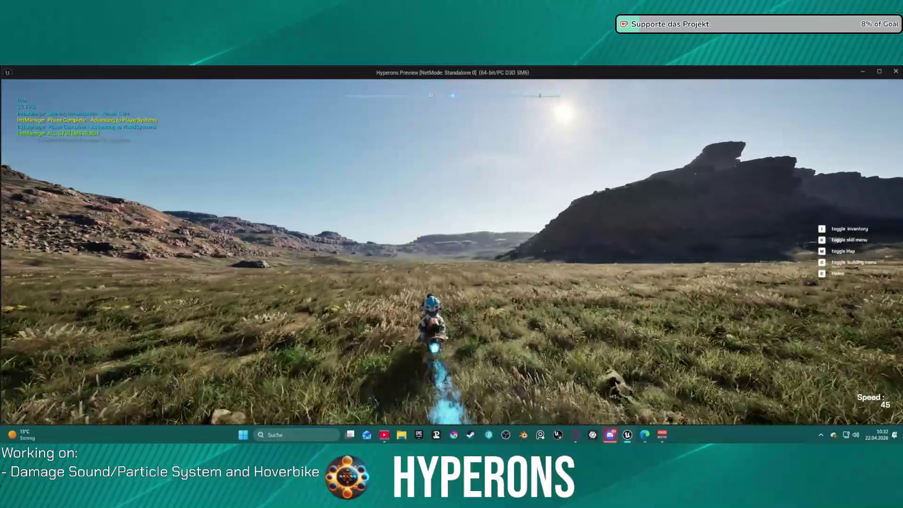
{"action": "key", "text": "a"}
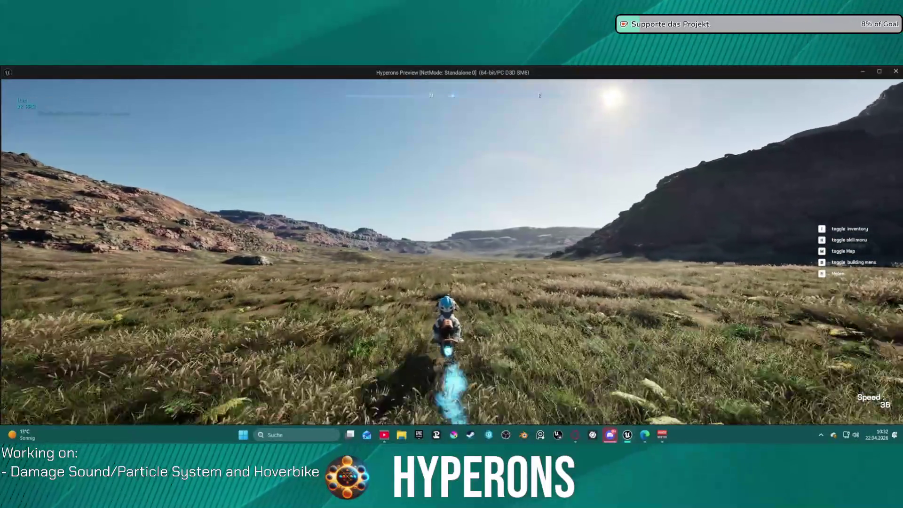
{"action": "key", "text": "w"}
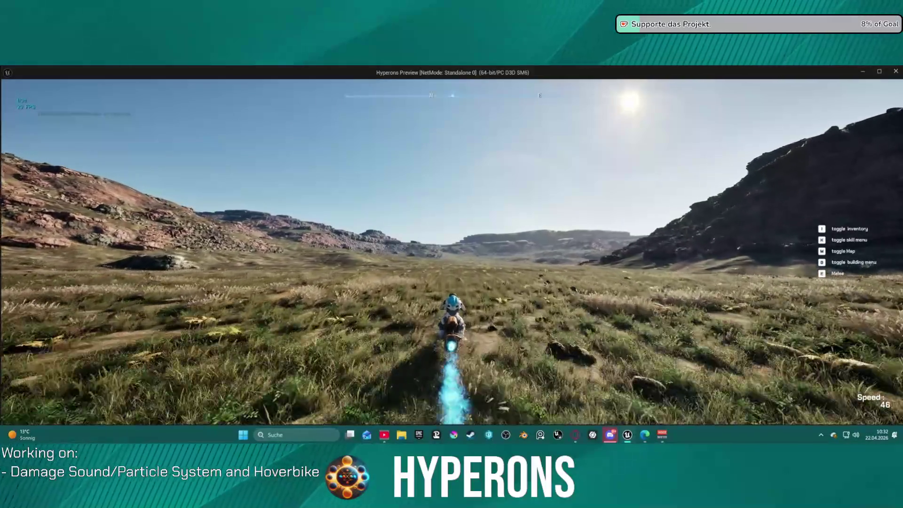
{"action": "key", "text": "d"}
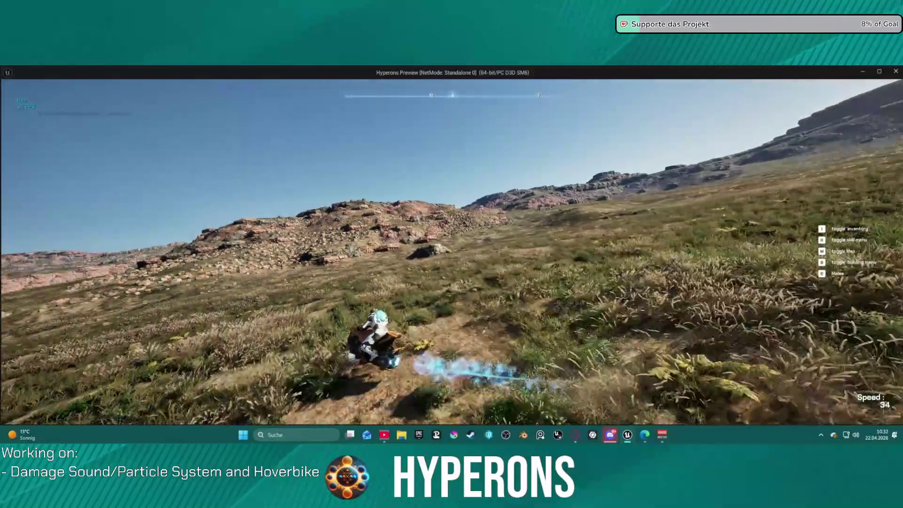
{"action": "key", "text": "w"}
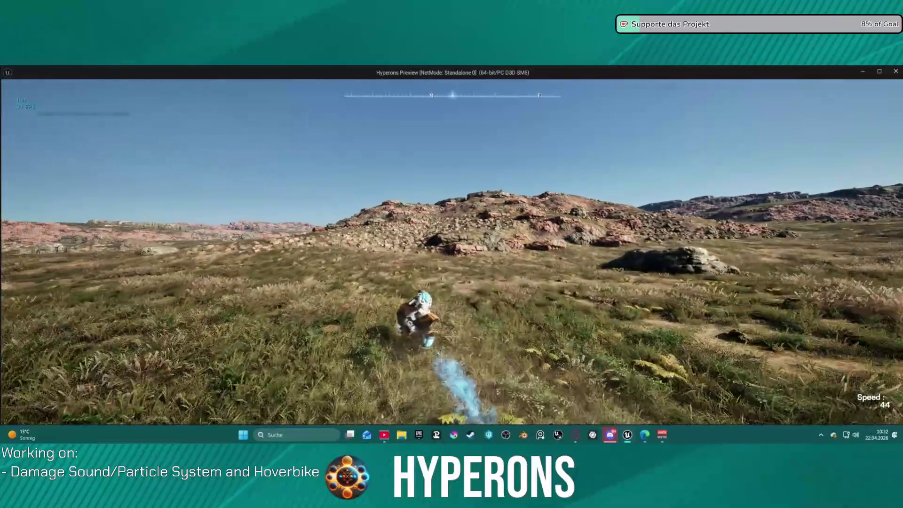
{"action": "key", "text": "w"}
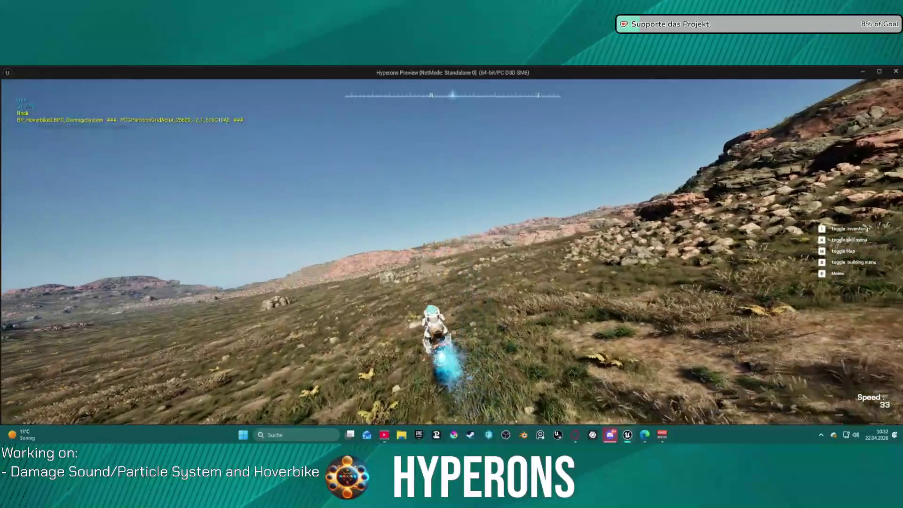
{"action": "key", "text": "w"}
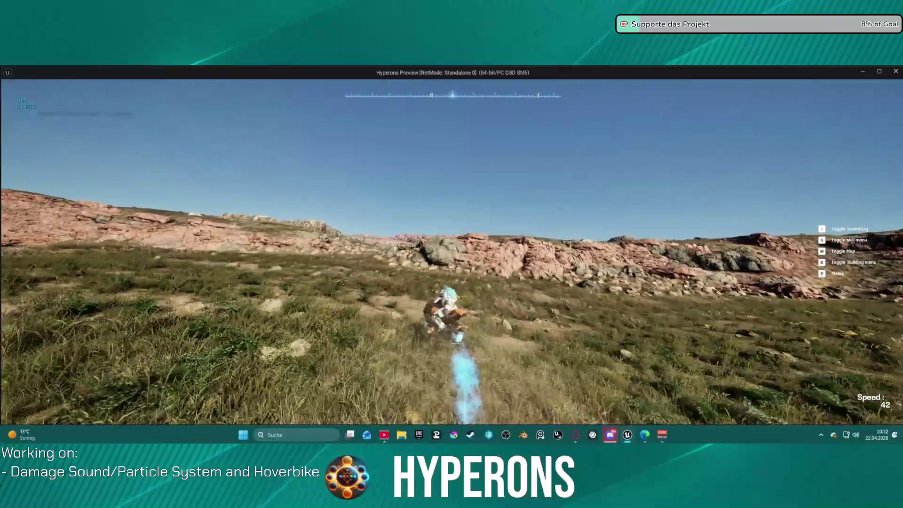
{"action": "key", "text": "w"}
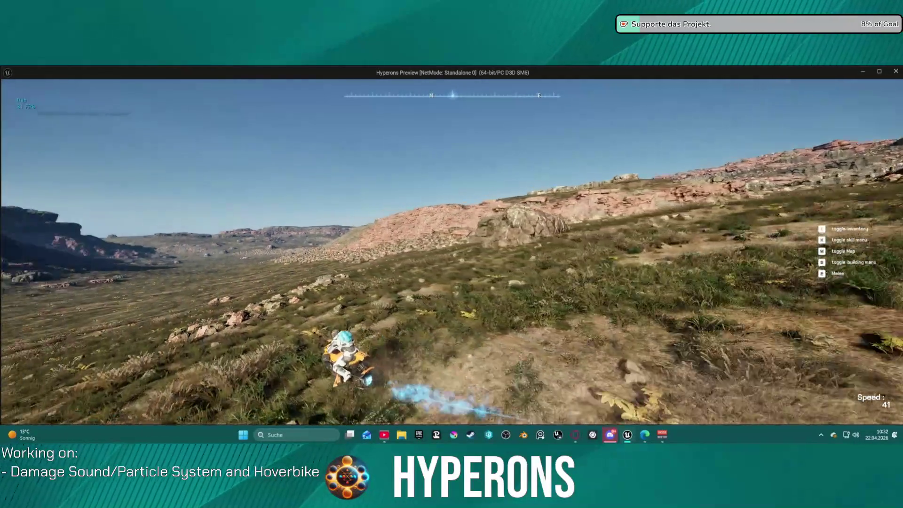
Step: Ride the hoverbike through the valley, swerving between open grass and rocky hillsides
{"action": "key", "text": "a"}
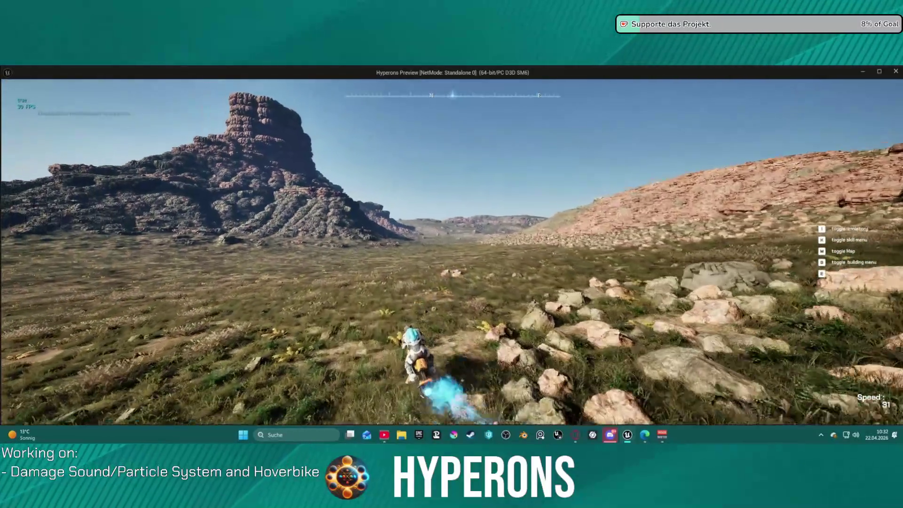
{"action": "key", "text": "w"}
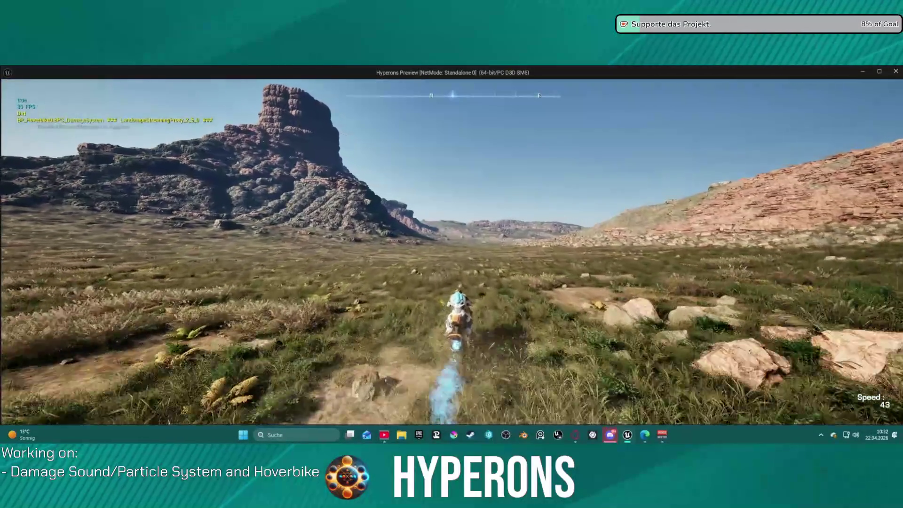
{"action": "key", "text": "d"}
{"action": "key", "text": "w"}
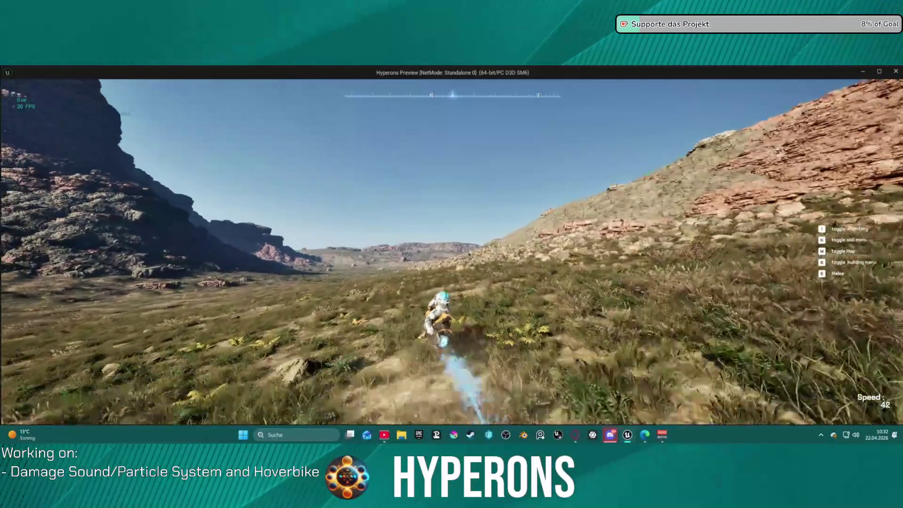
{"action": "key", "text": "w"}
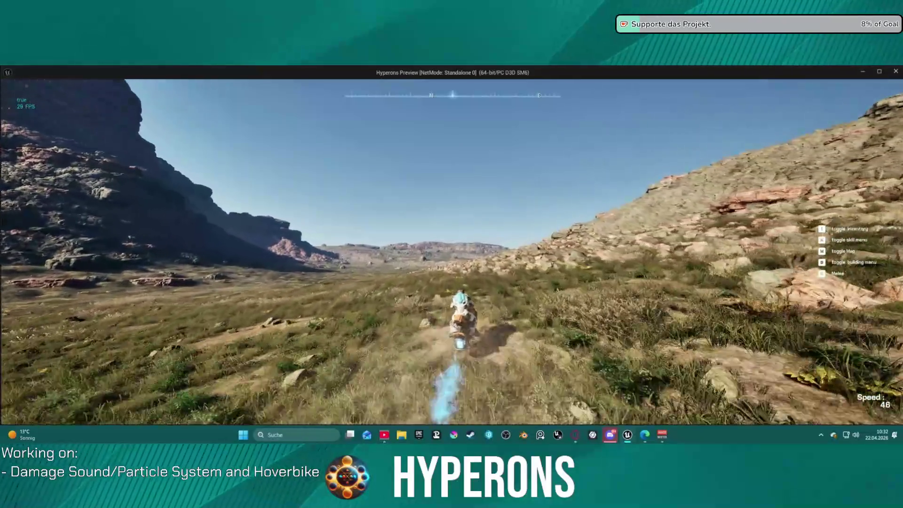
{"action": "key", "text": "a"}
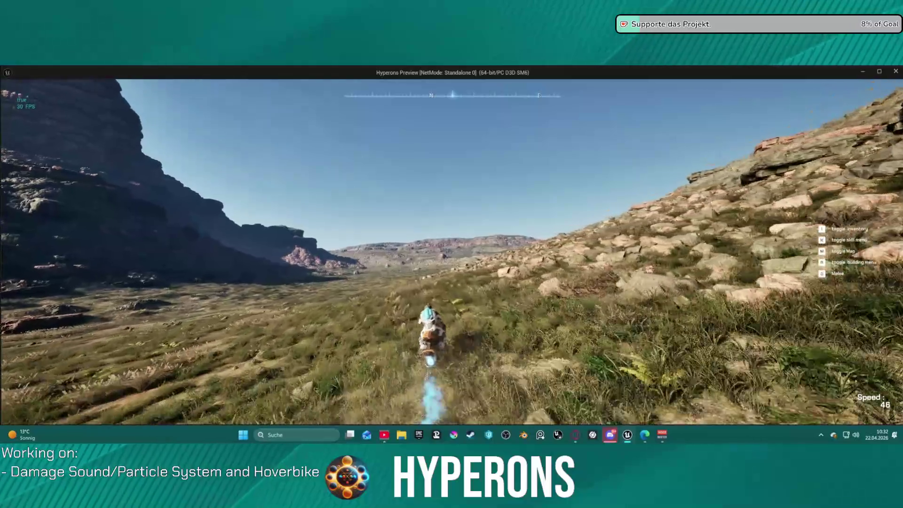
{"action": "key", "text": "d"}
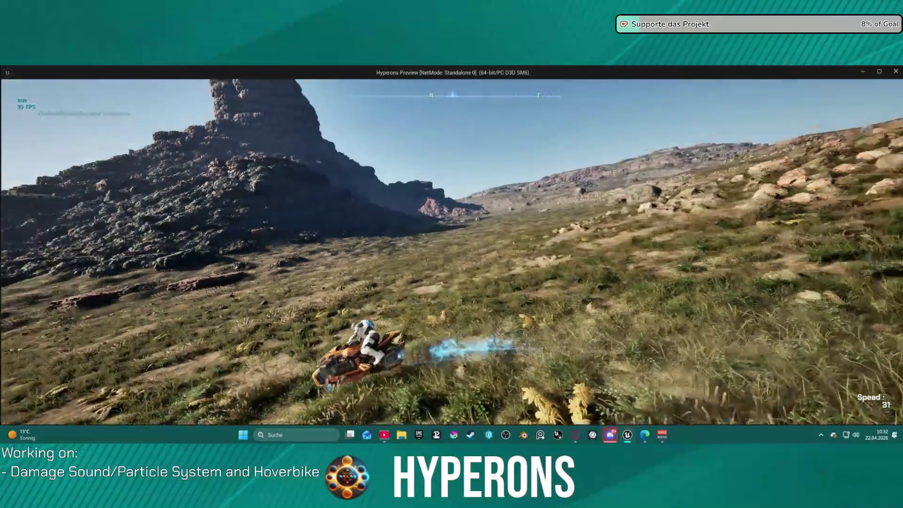
{"action": "key", "text": "a"}
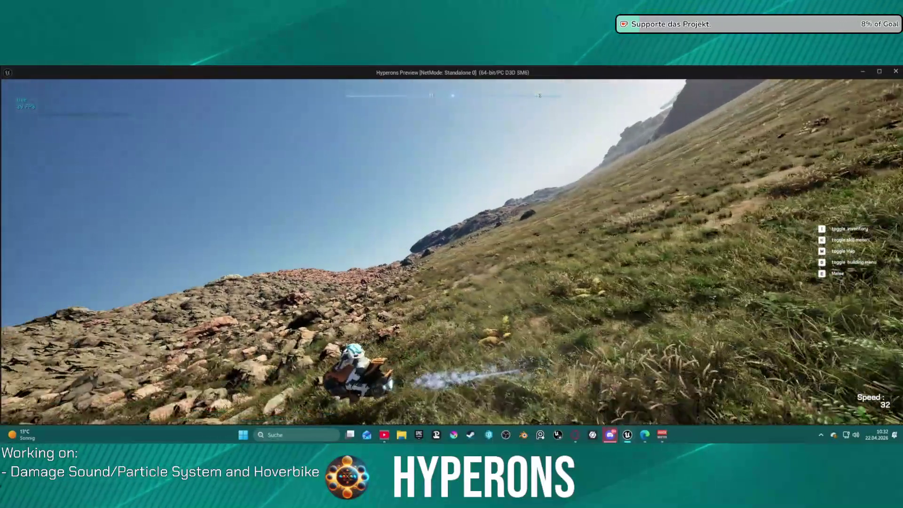
{"action": "key", "text": "d"}
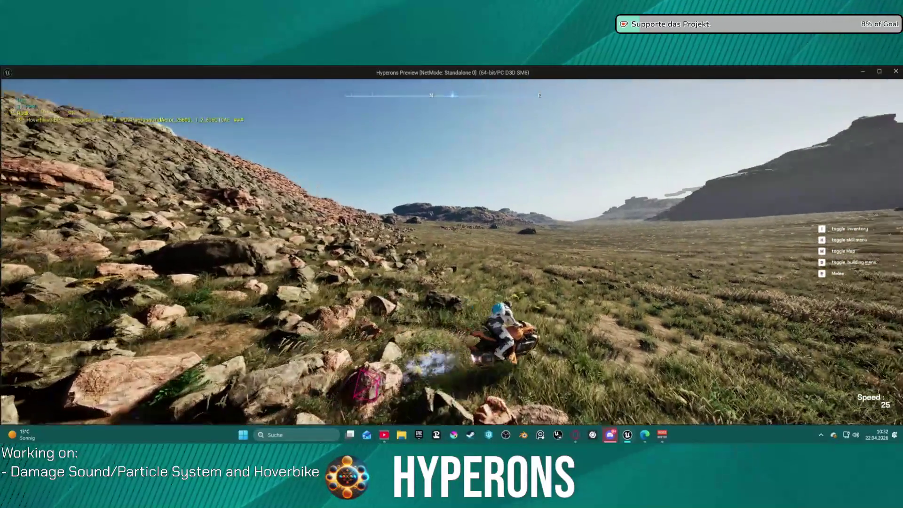
{"action": "key", "text": "d"}
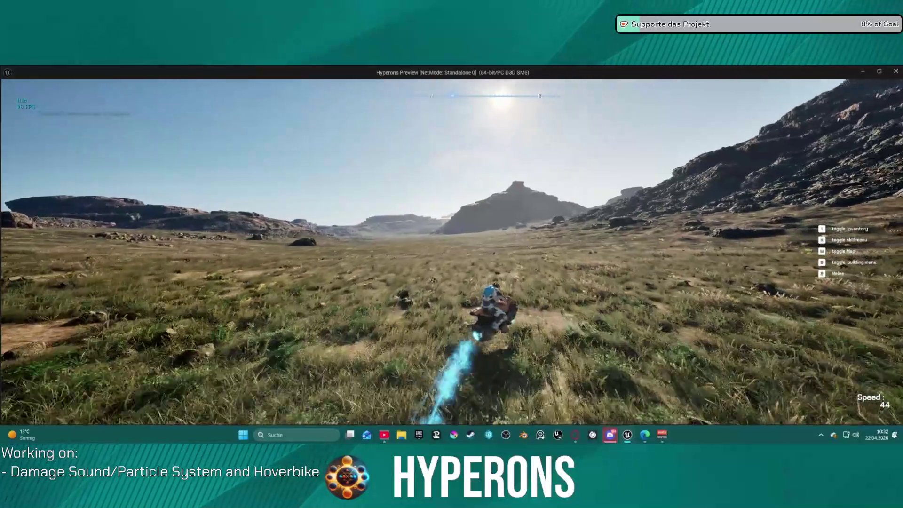
{"action": "key", "text": "a"}
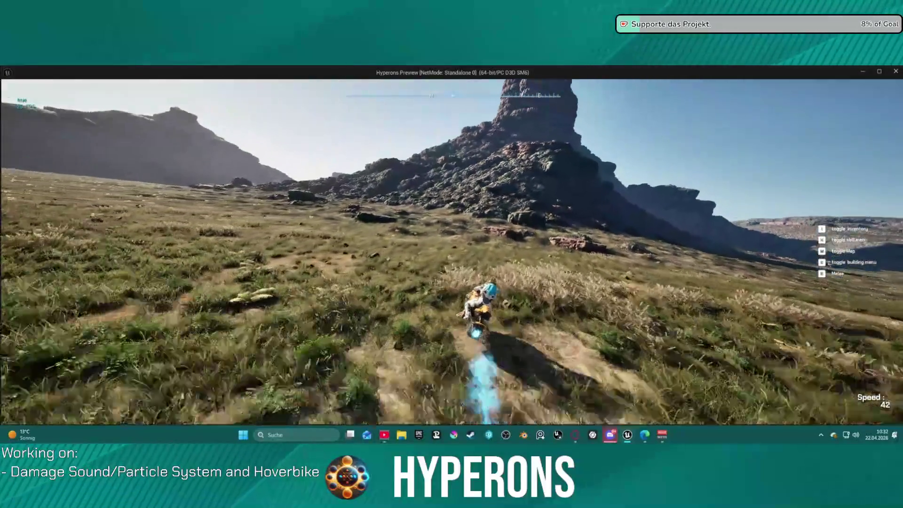
{"action": "key", "text": "d"}
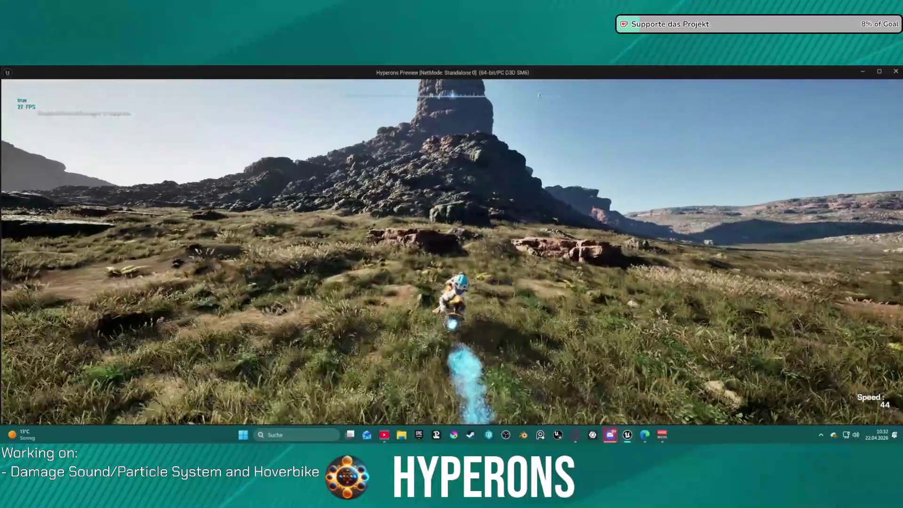
{"action": "key", "text": "d"}
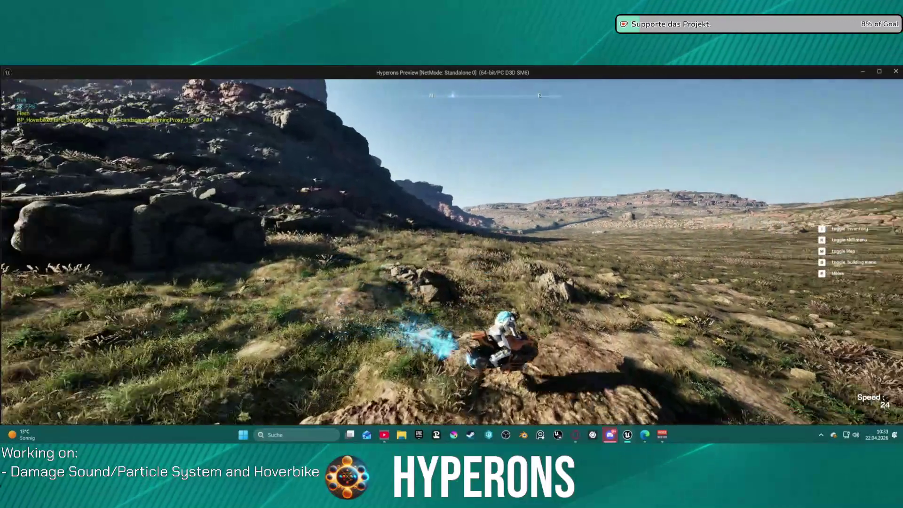
{"action": "key", "text": "d"}
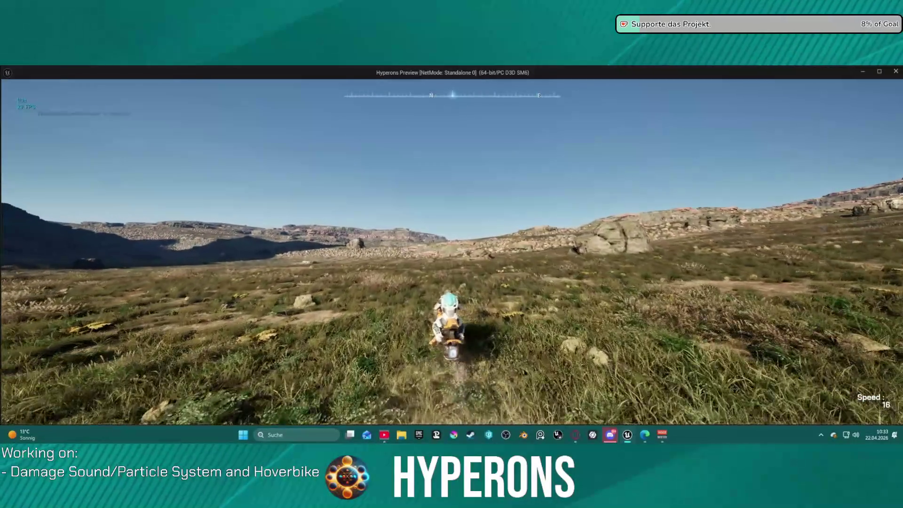
Step: Cross the slopes toward the cliff, reverse over grass and dirt, then exit the preview
{"action": "key", "text": "w"}
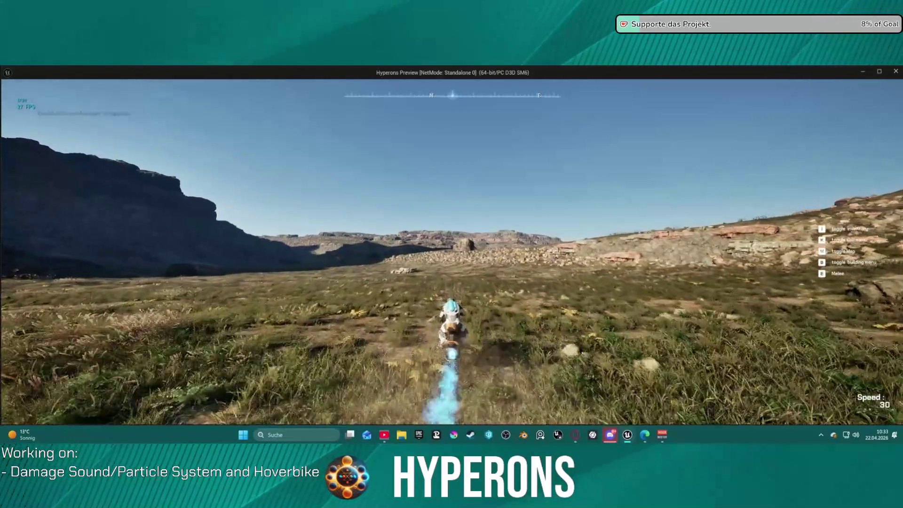
{"action": "key", "text": "w"}
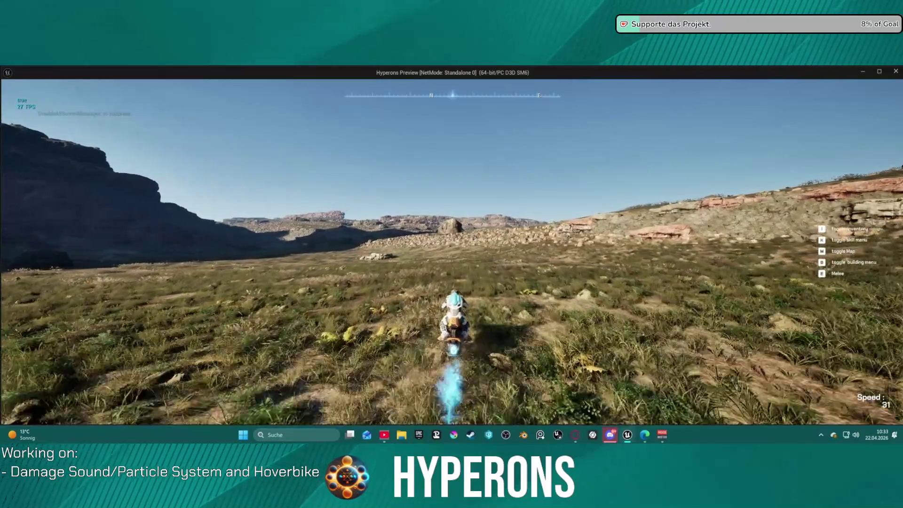
{"action": "key", "text": "a"}
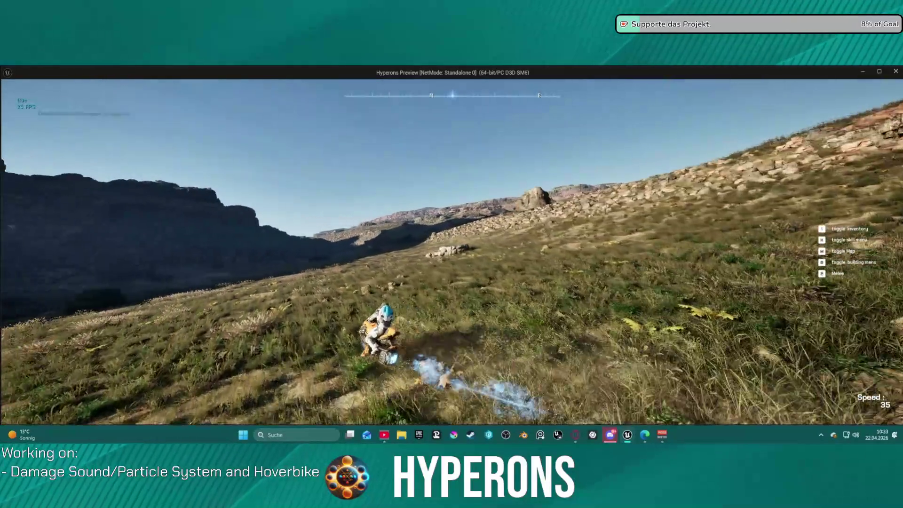
{"action": "key", "text": "w"}
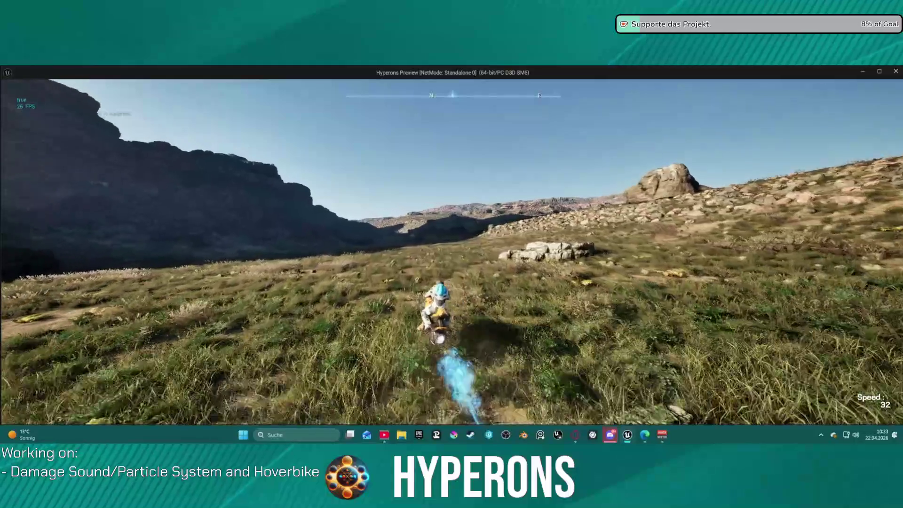
{"action": "key", "text": "w"}
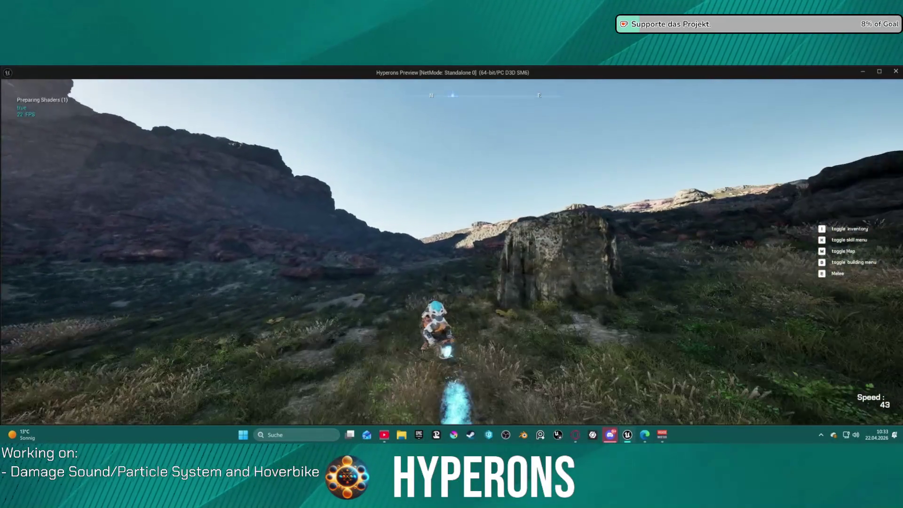
{"action": "key", "text": "a"}
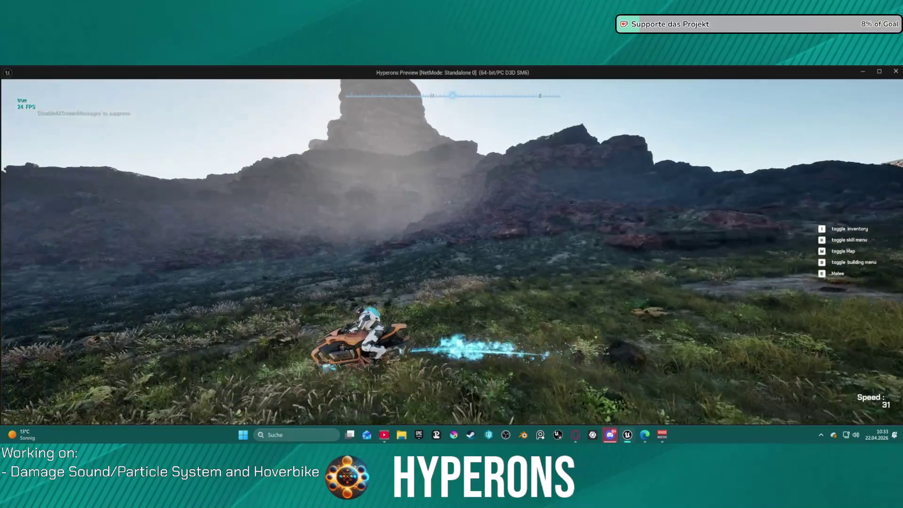
{"action": "key", "text": "w"}
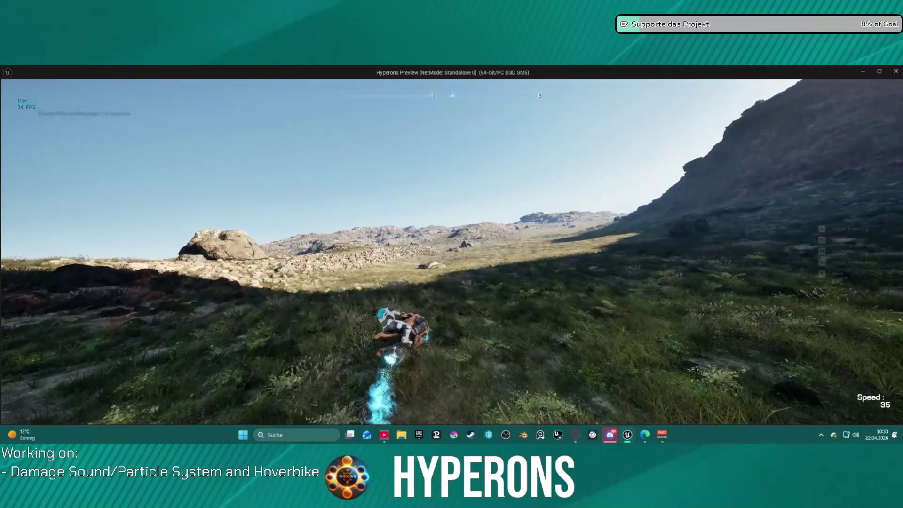
{"action": "key", "text": "a"}
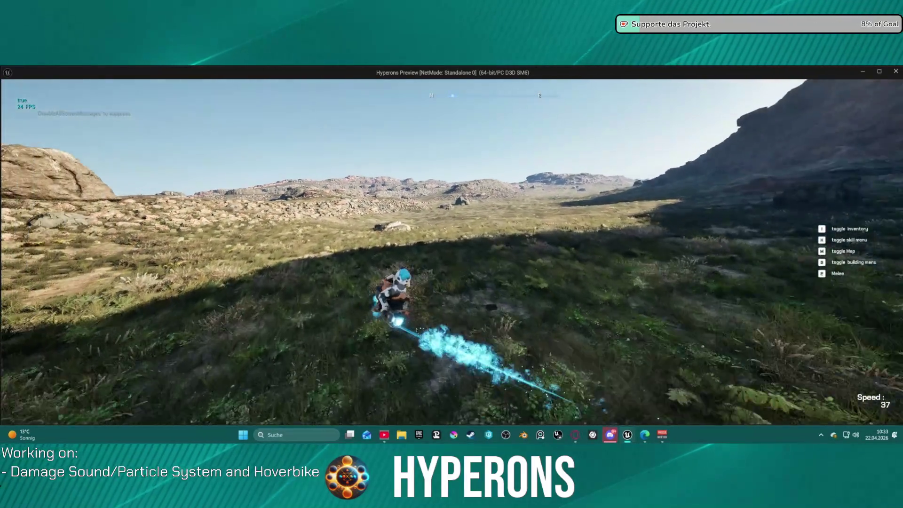
{"action": "key", "text": "a"}
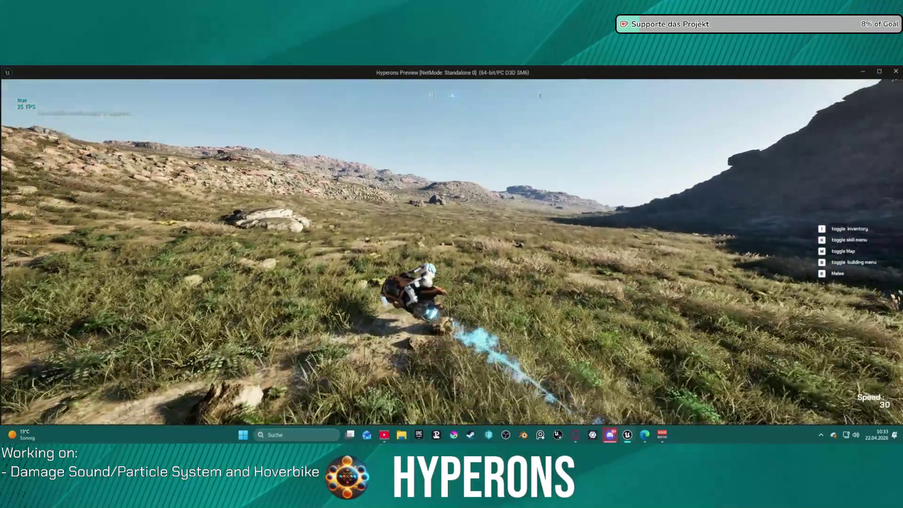
{"action": "key", "text": "d"}
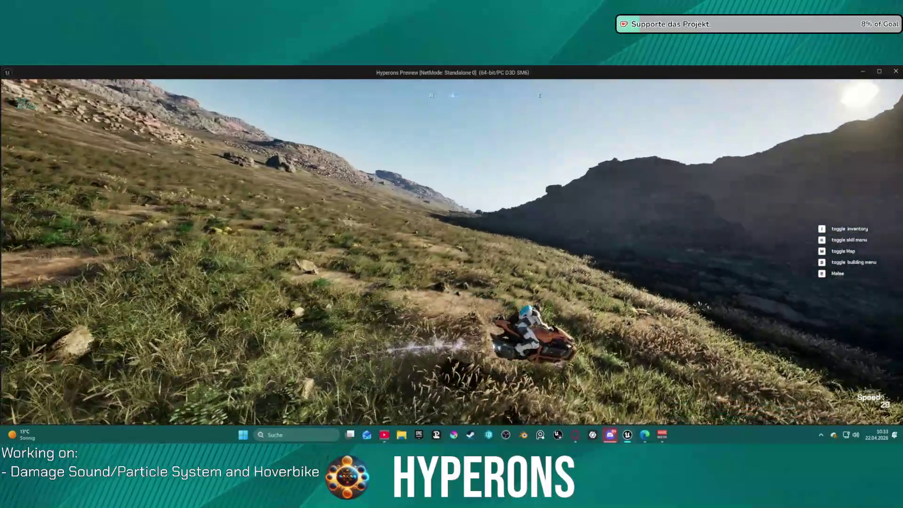
{"action": "key", "text": "d"}
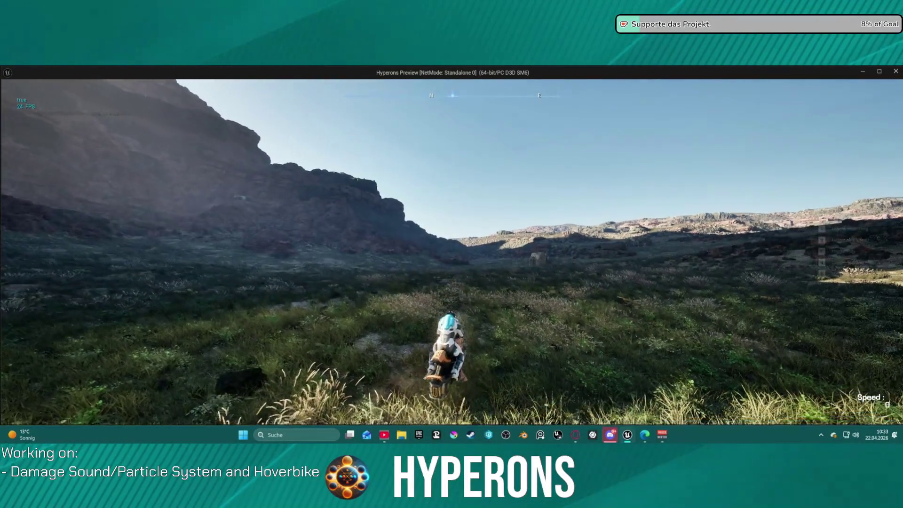
{"action": "key", "text": "s"}
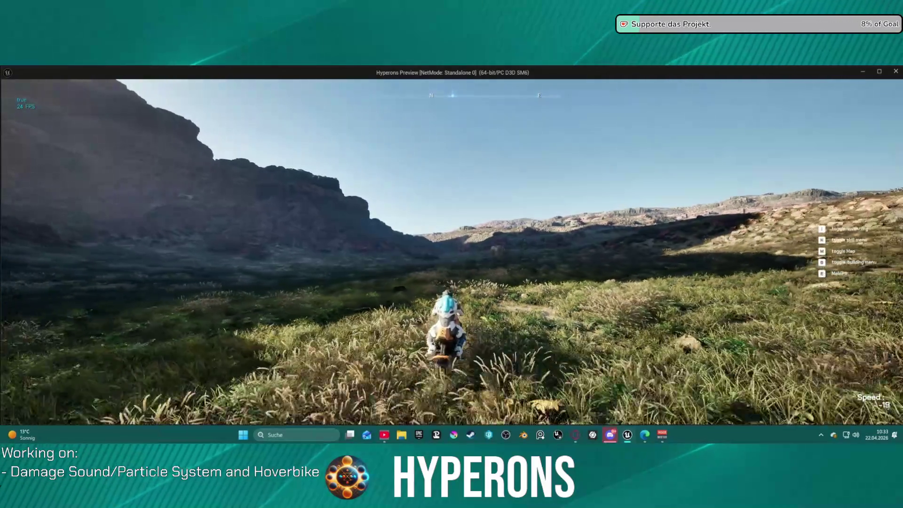
{"action": "key", "text": "s"}
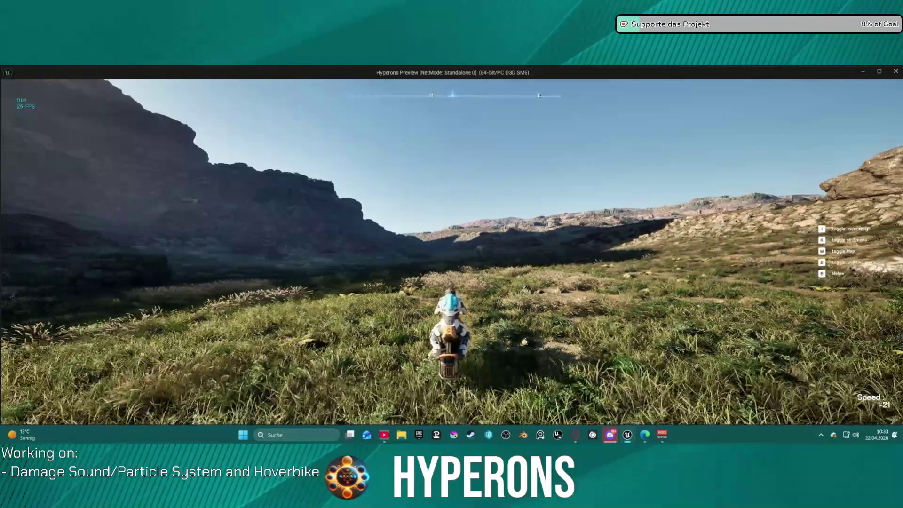
{"action": "key", "text": "s"}
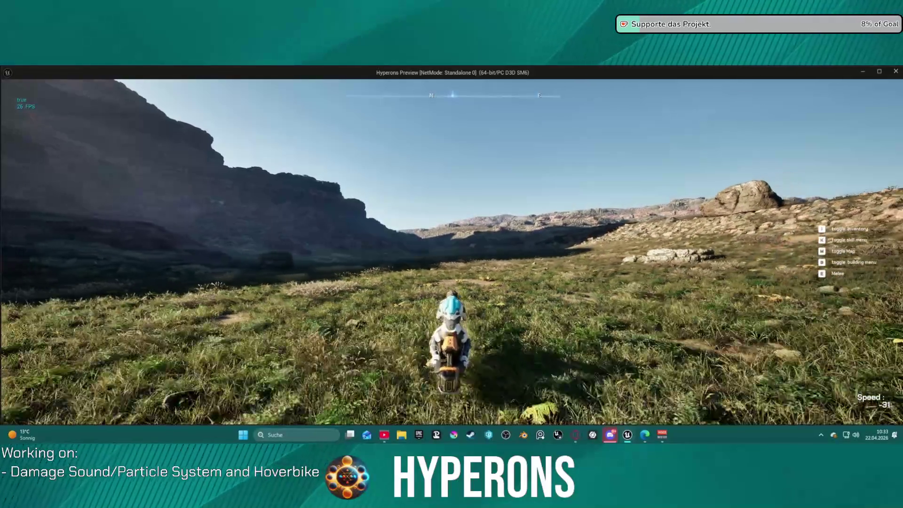
{"action": "key", "text": "Escape"}
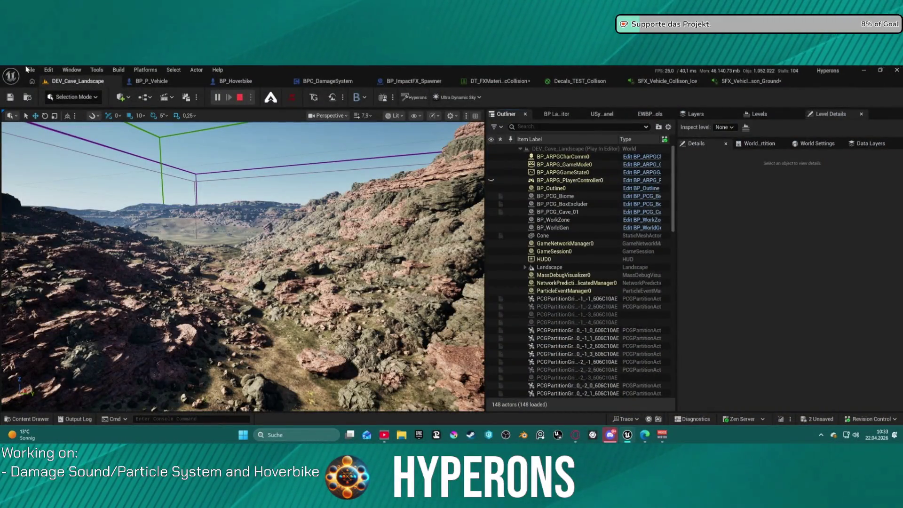
Step: Dismiss the recent levels list and launch a Standalone Game preview of LoadMap
{"action": "left_click", "coordinate": [30, 69]}
{"action": "mouse_move", "coordinate": [127, 127]}
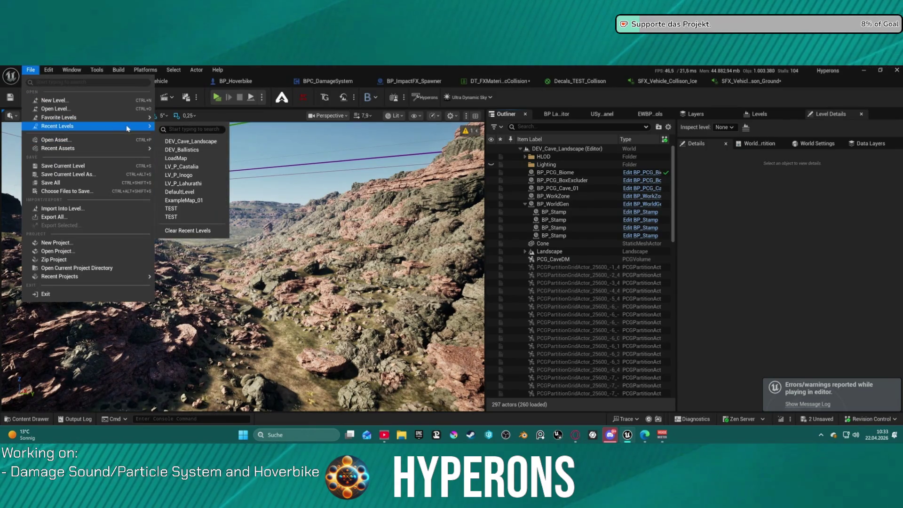
{"action": "key", "text": "Escape"}
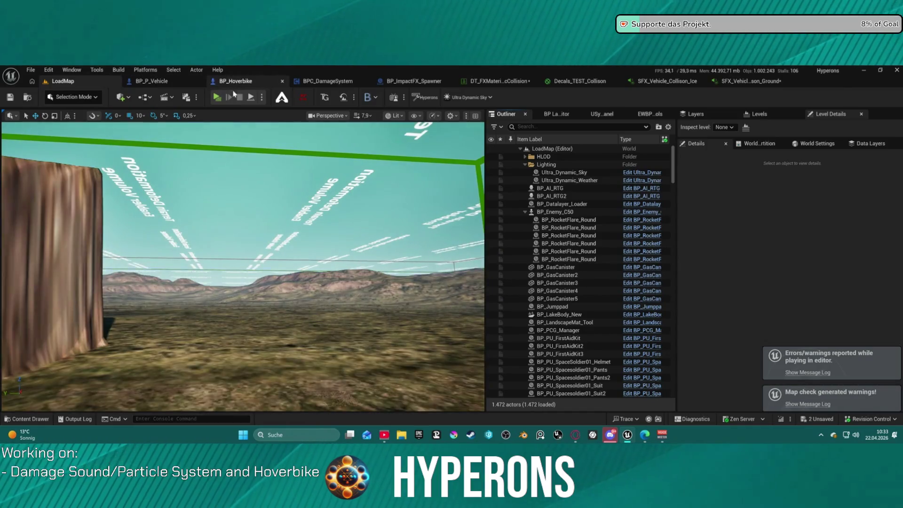
{"action": "left_click", "coordinate": [223, 94]}
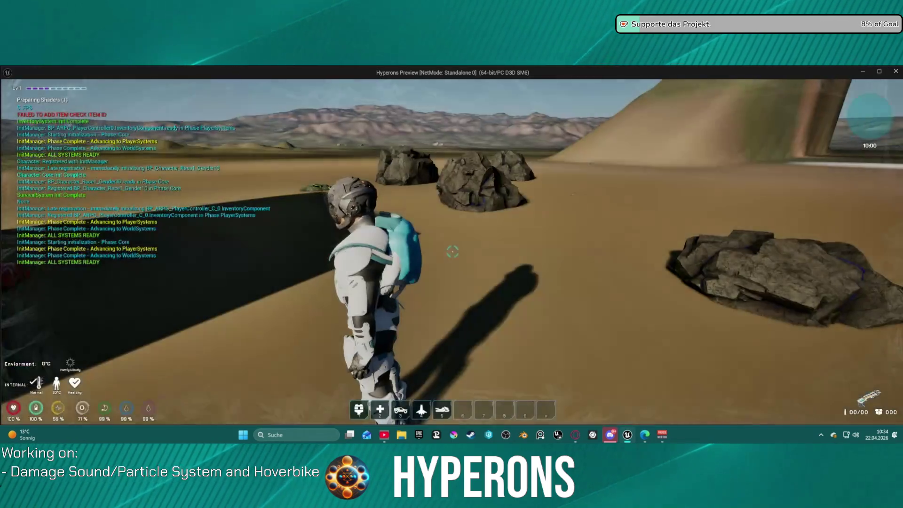
Step: Mount the hoverbike and ride it over grassland, hills and water, then exit the preview
{"action": "key", "text": "w"}
{"action": "key", "text": "w"}
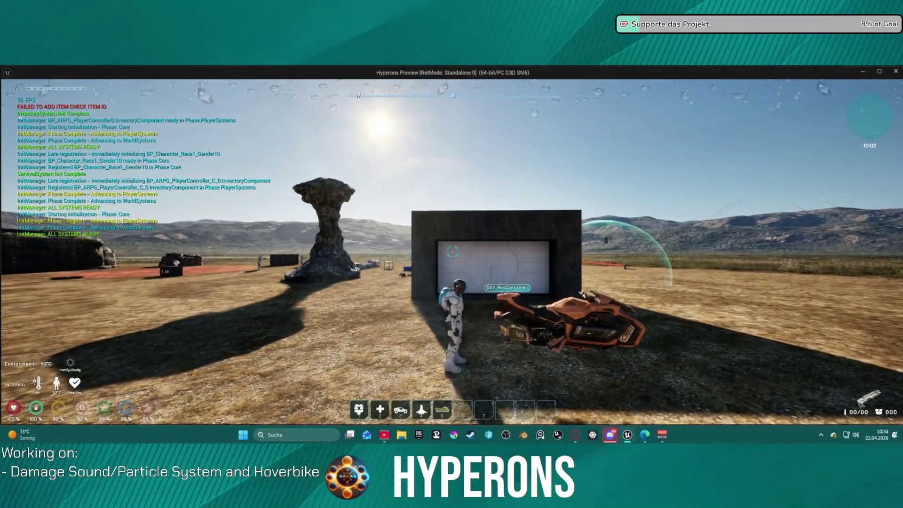
{"action": "key", "text": "e"}
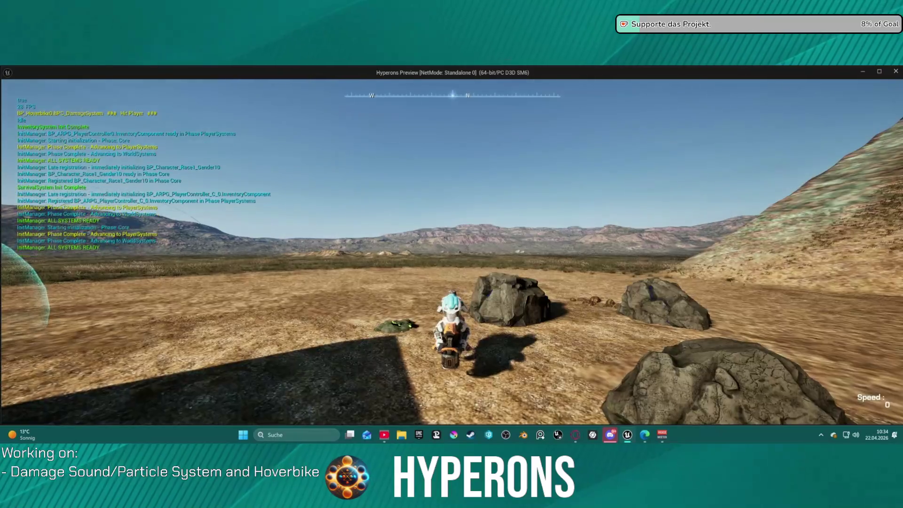
{"action": "key", "text": "w"}
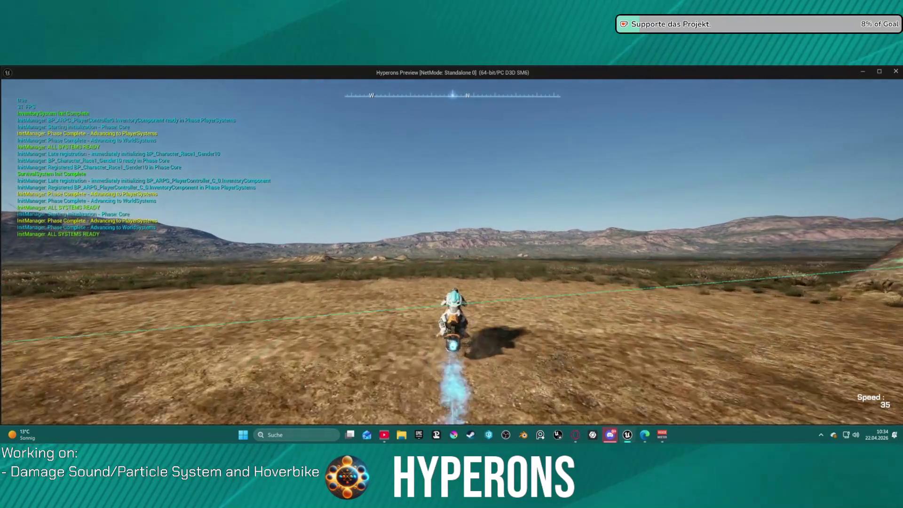
{"action": "key", "text": "a"}
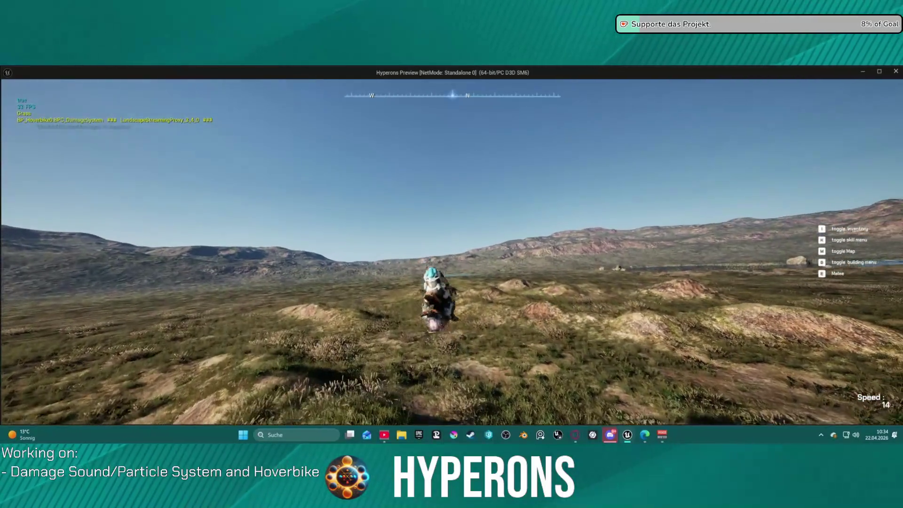
{"action": "key", "text": "w"}
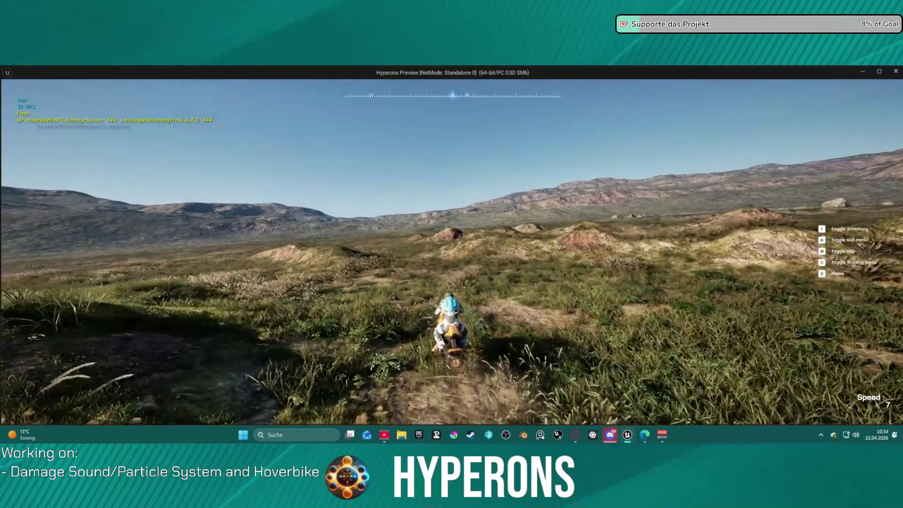
{"action": "key", "text": "d"}
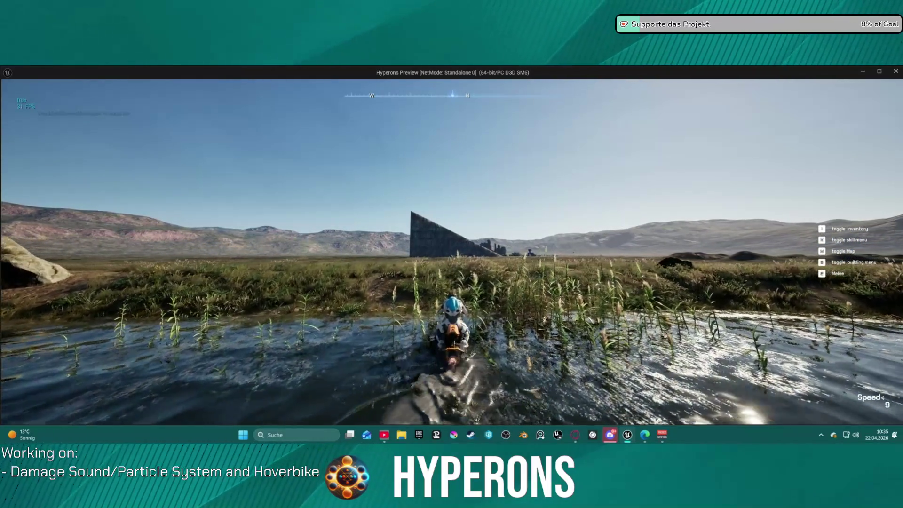
{"action": "key", "text": "w"}
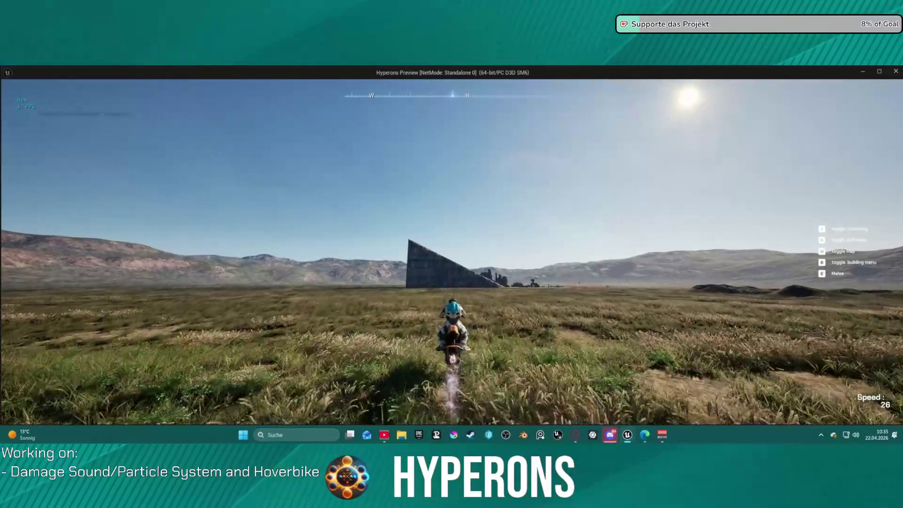
{"action": "key", "text": "d"}
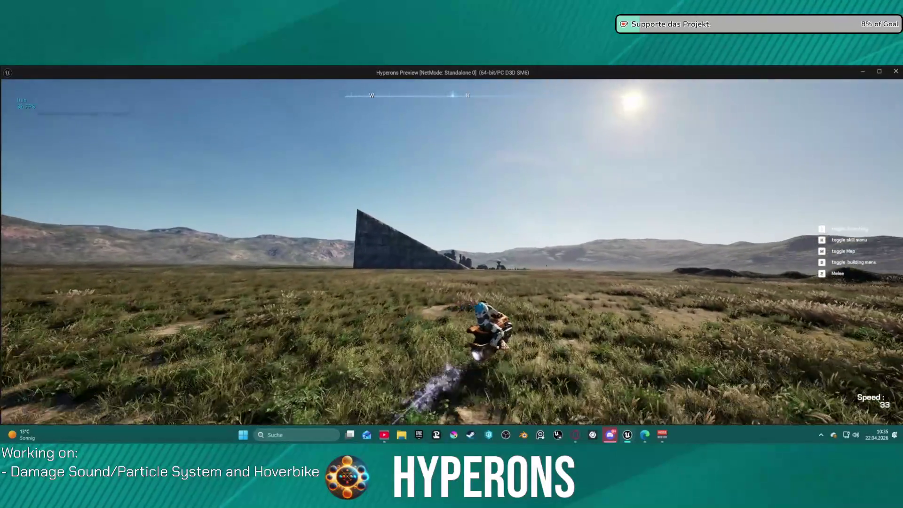
{"action": "key", "text": "d"}
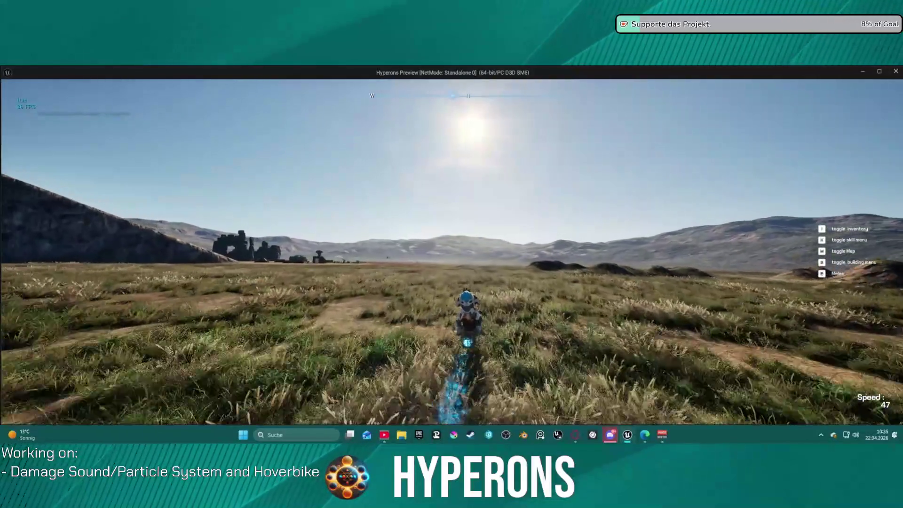
{"action": "key", "text": "d"}
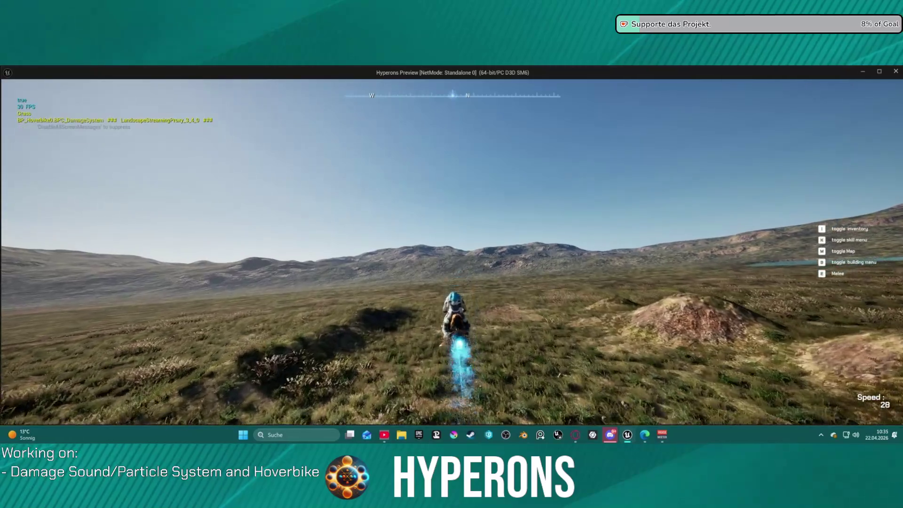
{"action": "key", "text": "w"}
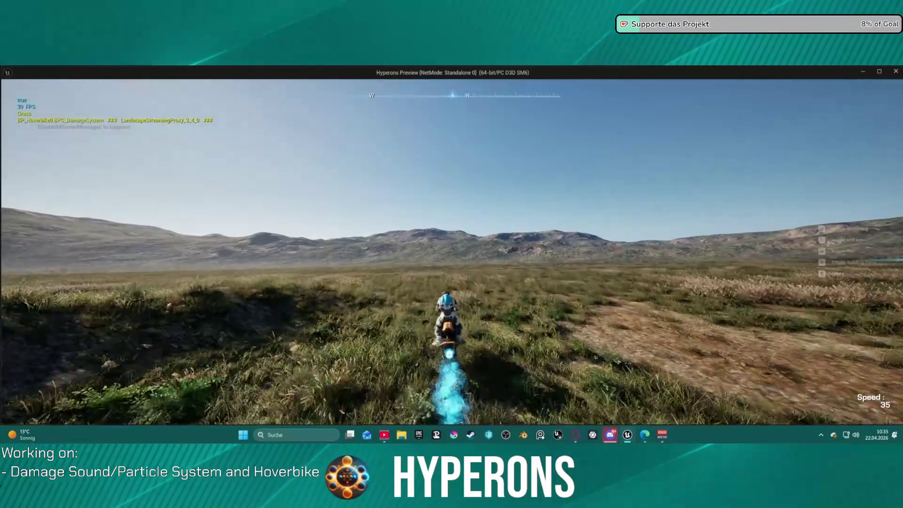
{"action": "key", "text": "Escape"}
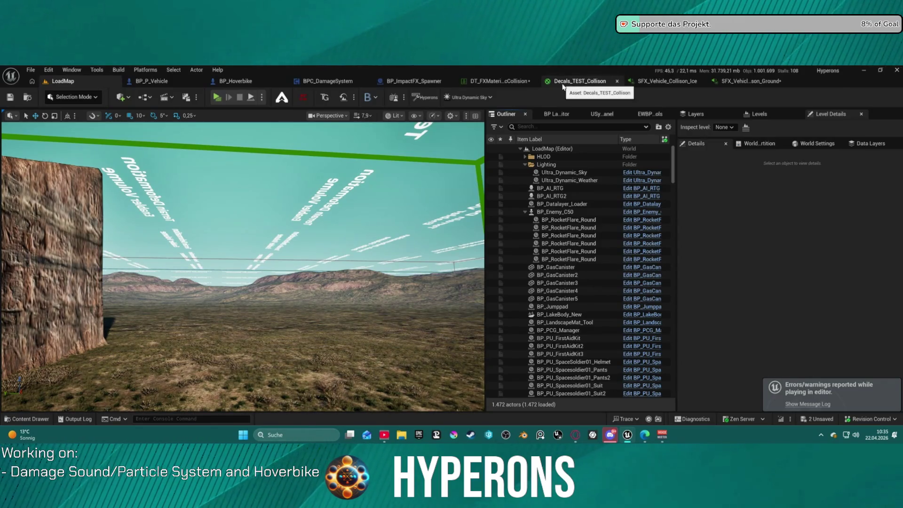
Step: Paste SFX_Vehicle_Collison_Ground into the Grass row (SurfaceType9) impact sound, then show LoadMap
{"action": "left_click", "coordinate": [510, 84]}
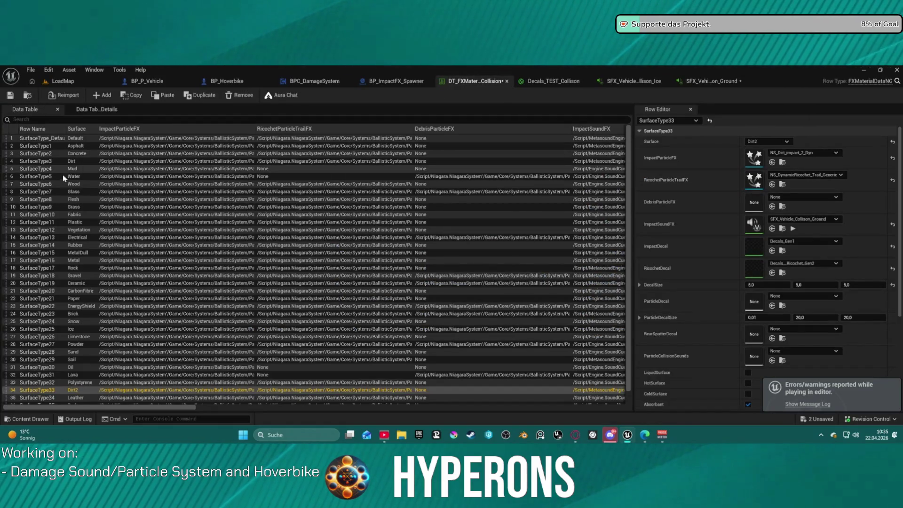
{"action": "left_click", "coordinate": [75, 207]}
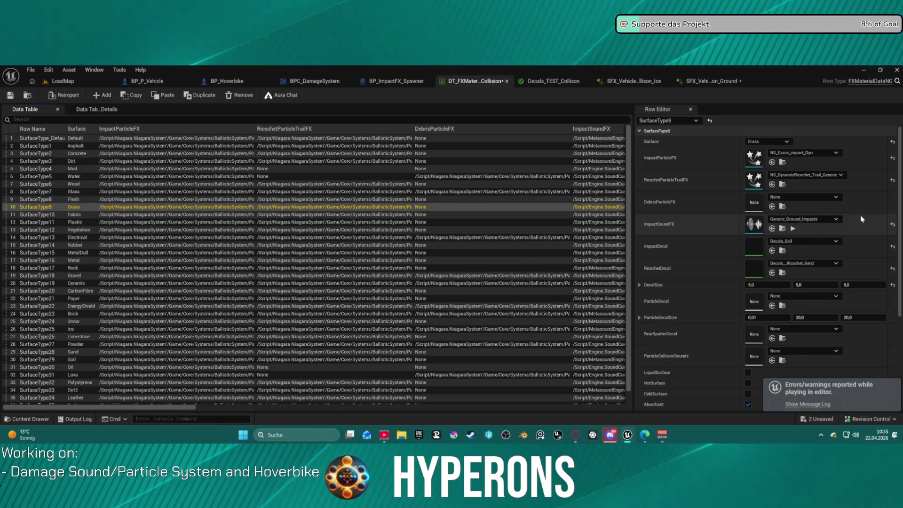
{"action": "key", "text": "ctrl+v"}
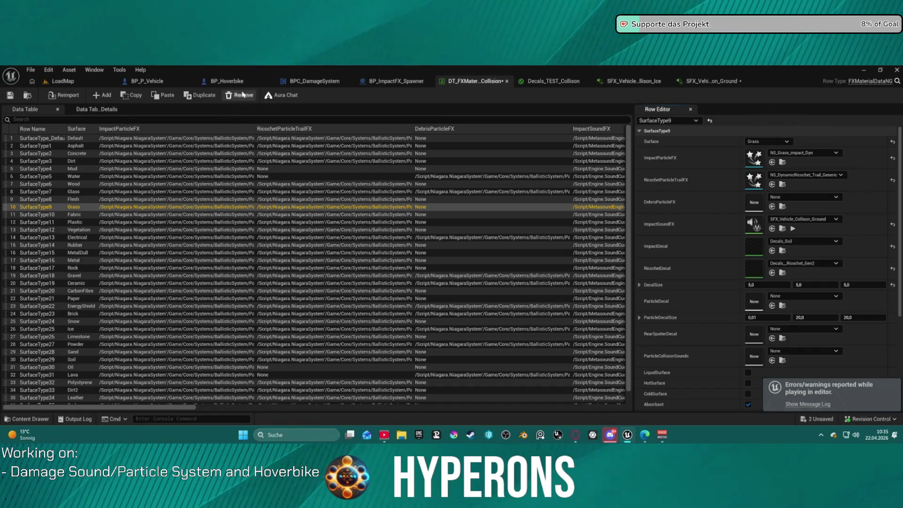
{"action": "left_click", "coordinate": [62, 80]}
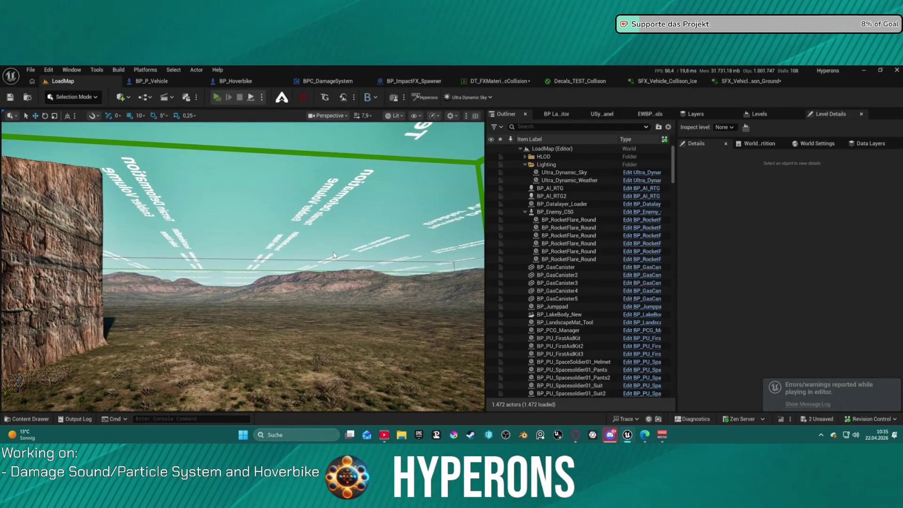
Step: Start a play session with Alt+P, mount the hoverbike and drive it past the building
{"action": "key", "text": "alt+p"}
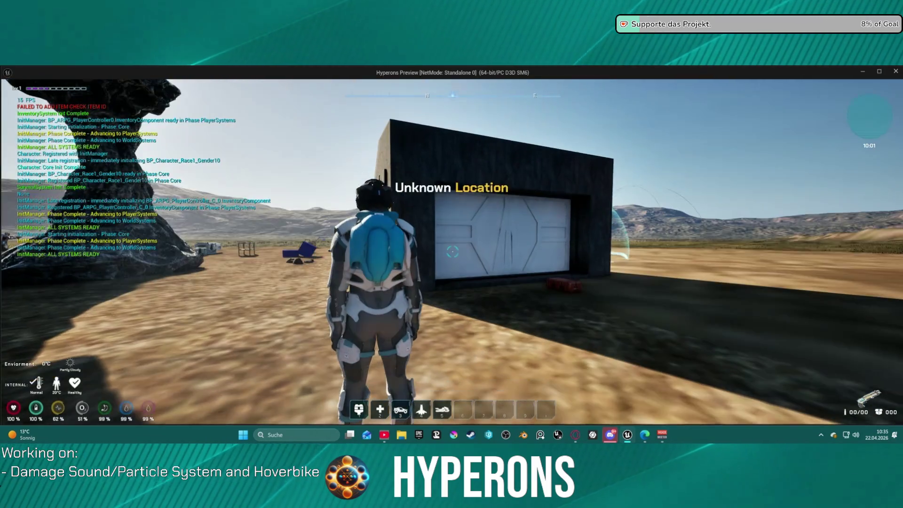
{"action": "key", "text": "5"}
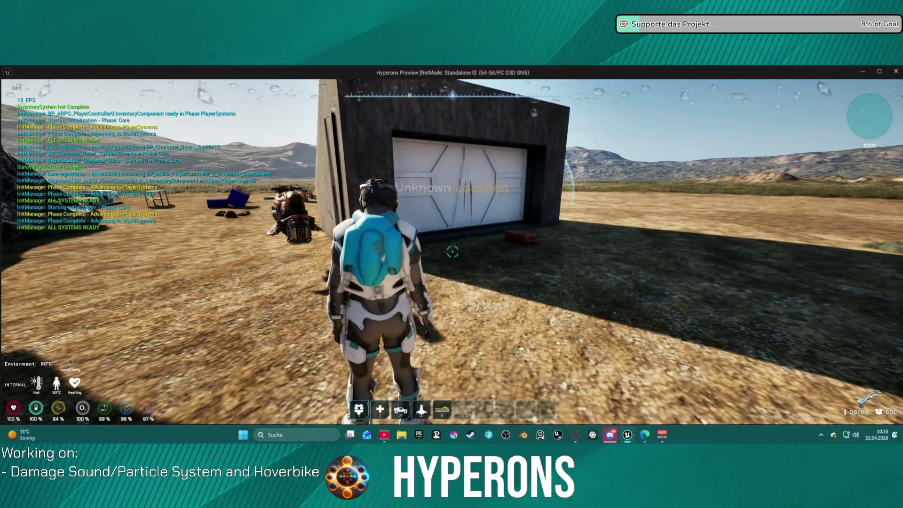
{"action": "key", "text": "w"}
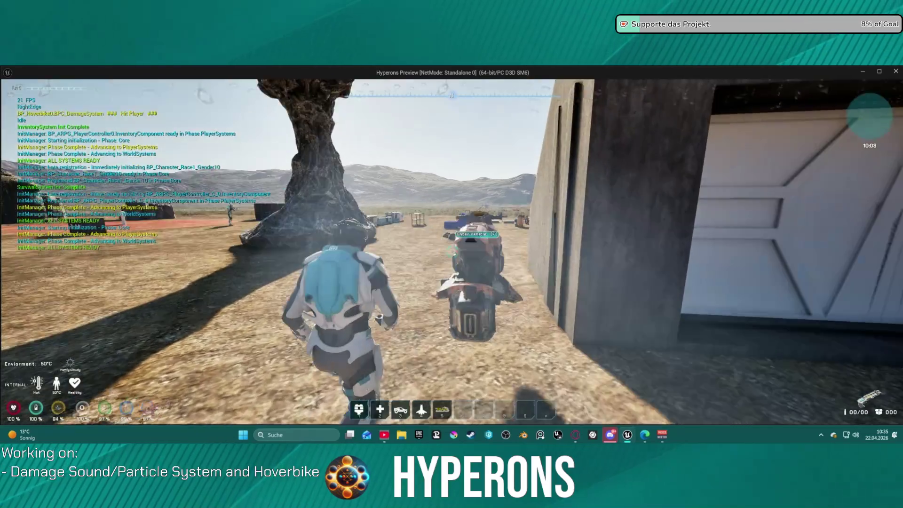
{"action": "key", "text": "w"}
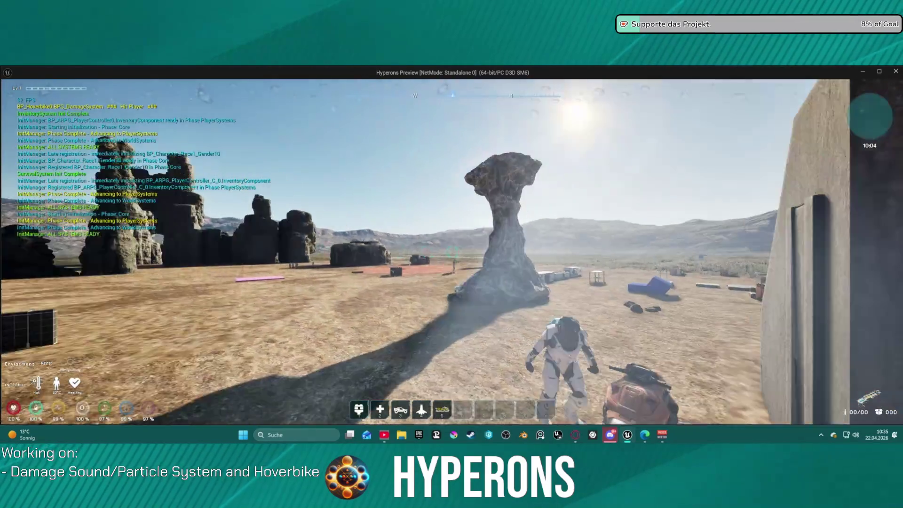
{"action": "key", "text": "e"}
{"action": "key", "text": "w"}
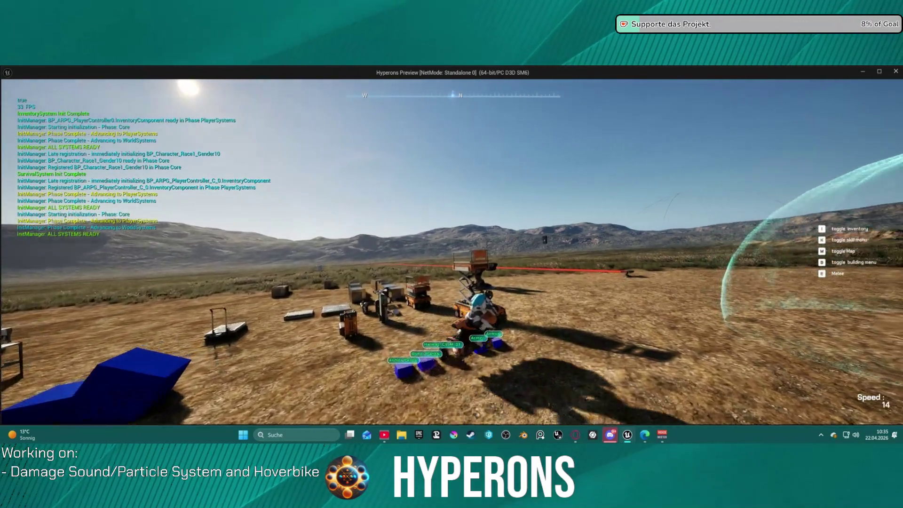
{"action": "key", "text": "w"}
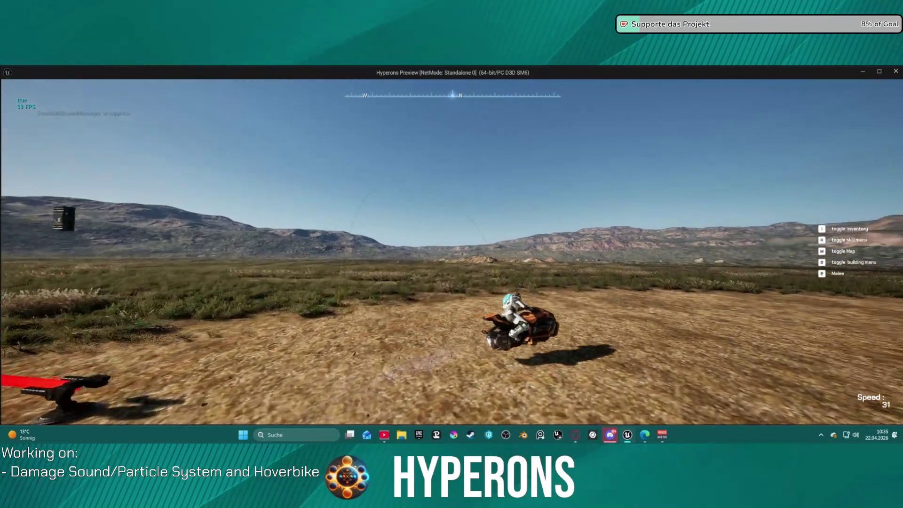
{"action": "key", "text": "w"}
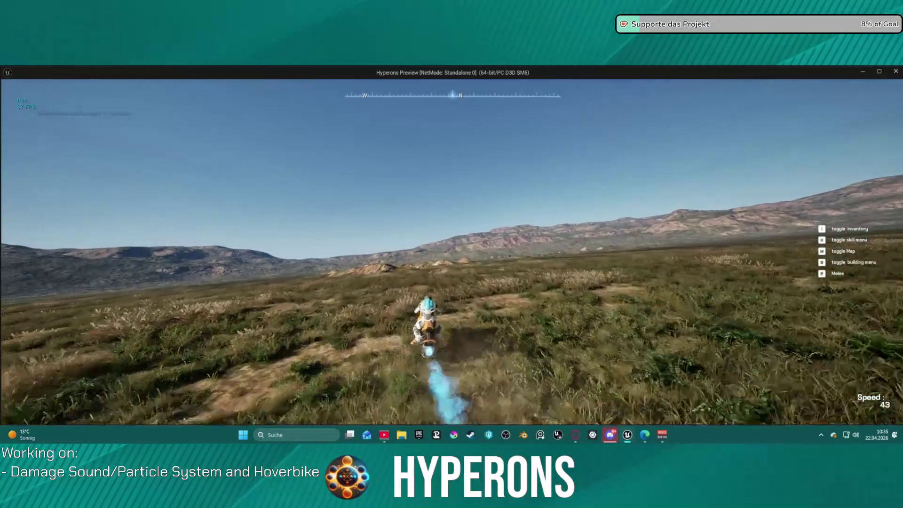
Step: Ride across the grassland, jumping off hill crests, then end the test session
{"action": "key", "text": "w"}
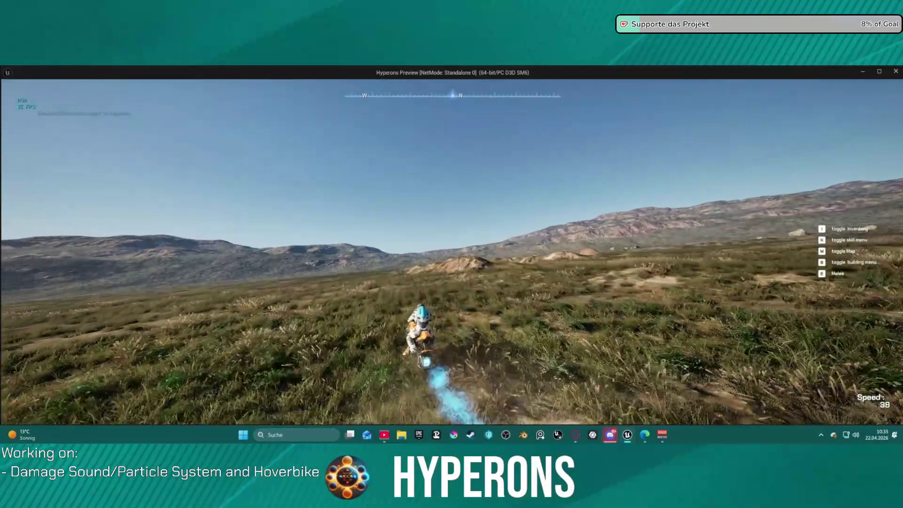
{"action": "key", "text": "s"}
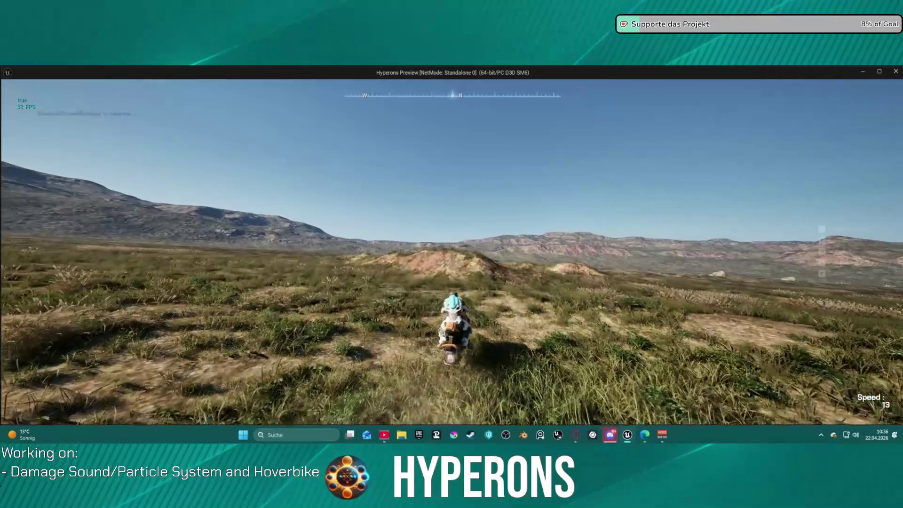
{"action": "key", "text": "w"}
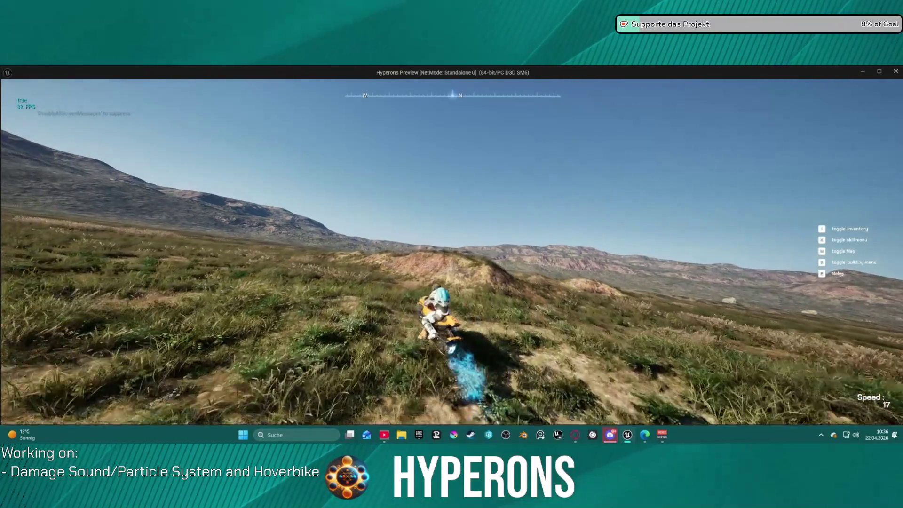
{"action": "key", "text": "w"}
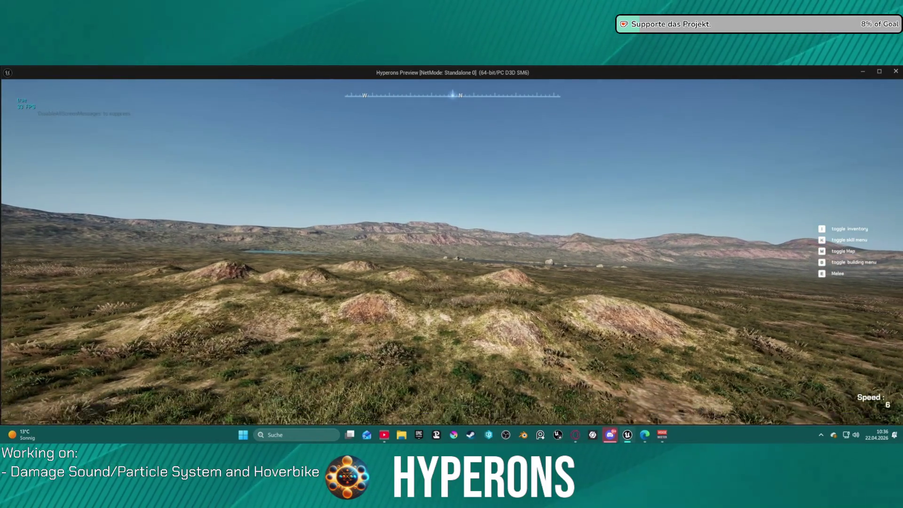
{"action": "key", "text": "w"}
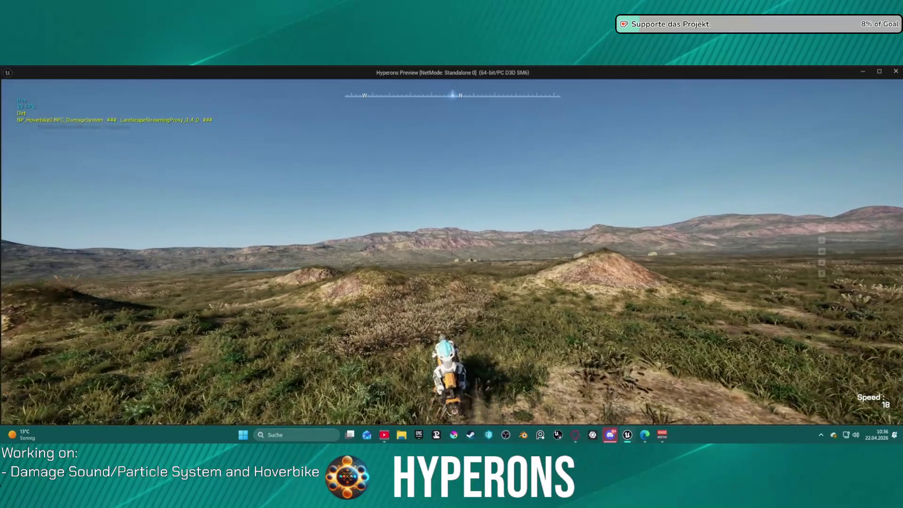
{"action": "key", "text": "w"}
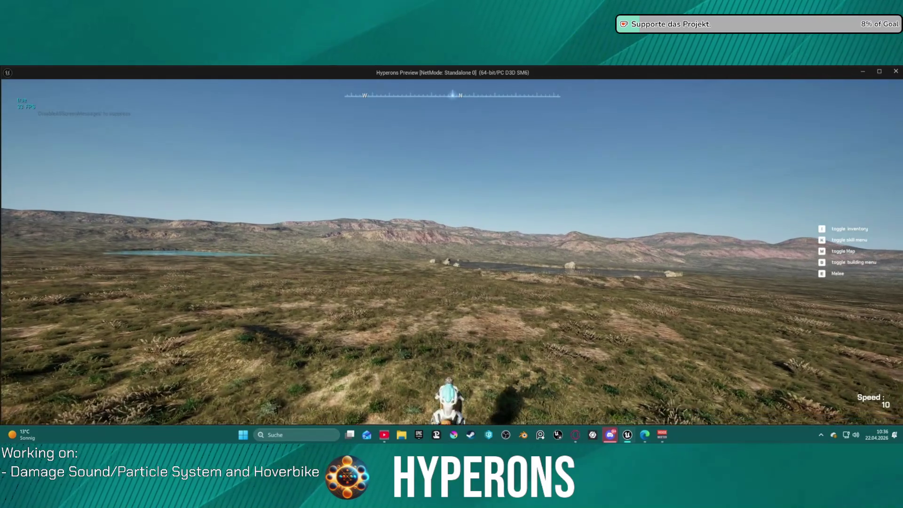
{"action": "key", "text": "w"}
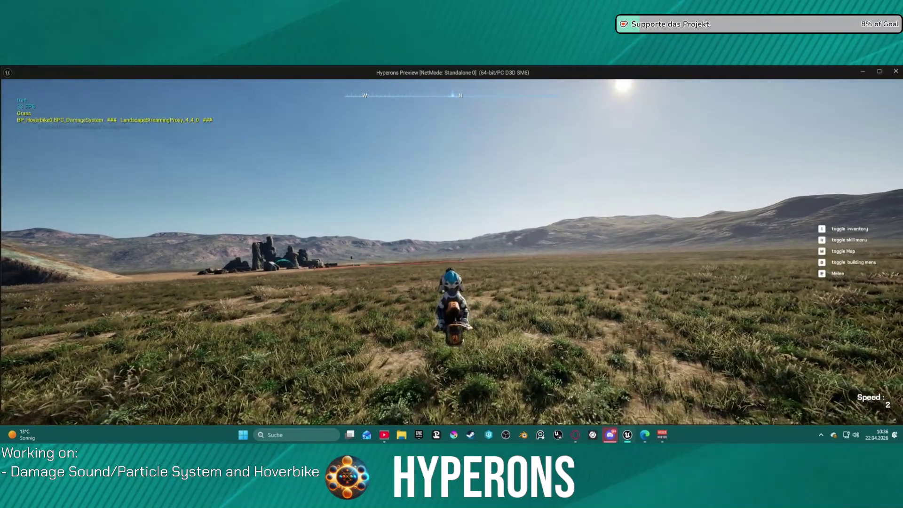
{"action": "key", "text": "alt+Tab"}
{"action": "key", "text": "Escape"}
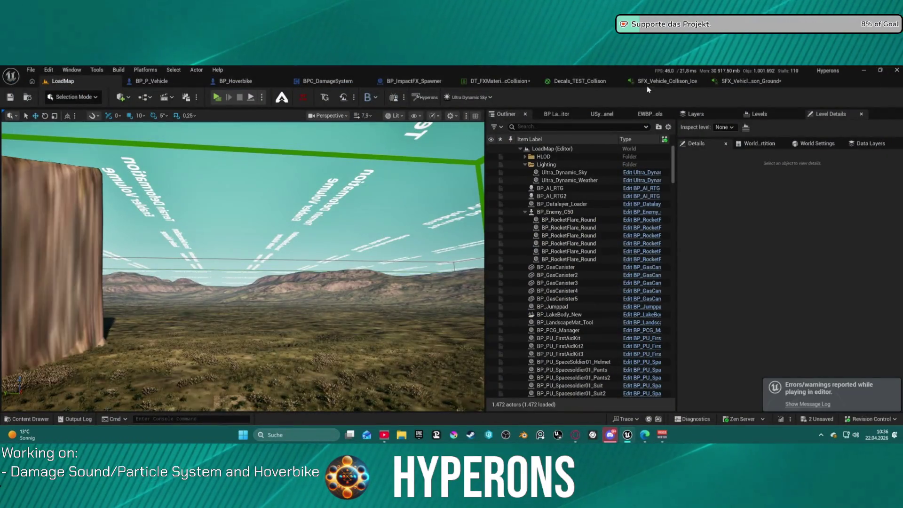
Step: In the ground collision MetaSound graph, set the Random (Float) pitch minimum to 0,5
{"action": "left_click", "coordinate": [666, 81]}
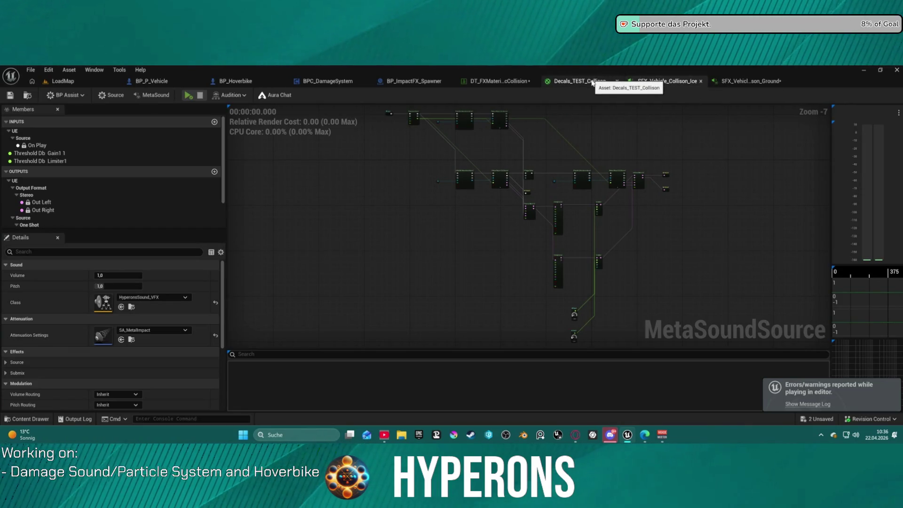
{"action": "left_click", "coordinate": [763, 83]}
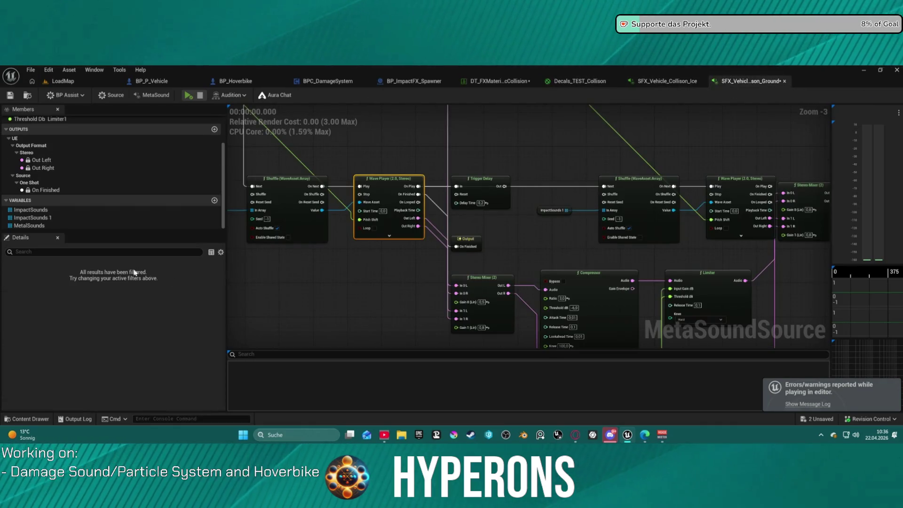
{"action": "mouse_move", "coordinate": [554, 208]}
{"action": "left_mouse_down"}
{"action": "mouse_move", "coordinate": [535, 232]}
{"action": "mouse_move", "coordinate": [619, 237]}
{"action": "left_mouse_up"}
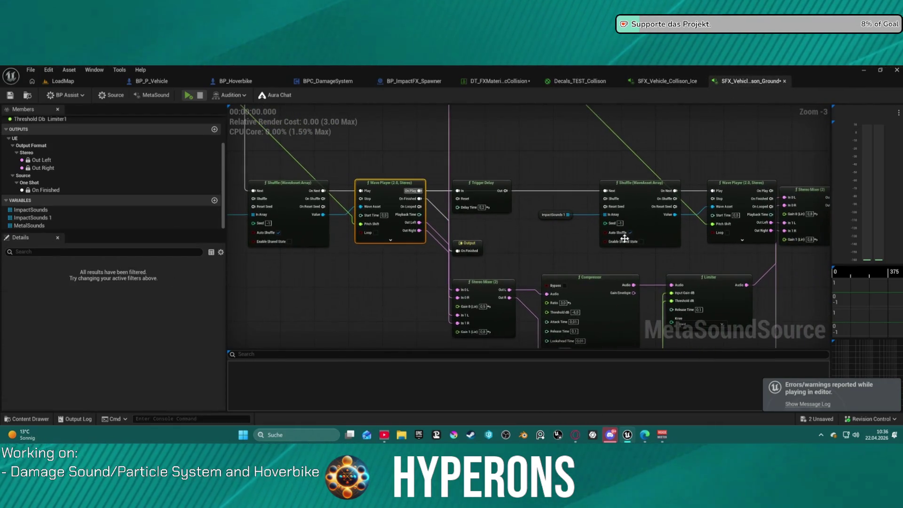
{"action": "mouse_move", "coordinate": [667, 264]}
{"action": "left_mouse_down"}
{"action": "mouse_move", "coordinate": [616, 133]}
{"action": "mouse_move", "coordinate": [611, 26]}
{"action": "mouse_move", "coordinate": [775, 247]}
{"action": "mouse_move", "coordinate": [769, 255]}
{"action": "mouse_move", "coordinate": [810, 316]}
{"action": "mouse_move", "coordinate": [878, 286]}
{"action": "mouse_move", "coordinate": [867, 285]}
{"action": "left_mouse_up"}
{"action": "scroll", "coordinate": [376, 235], "scroll_direction": "up", "scroll_amount": 4}
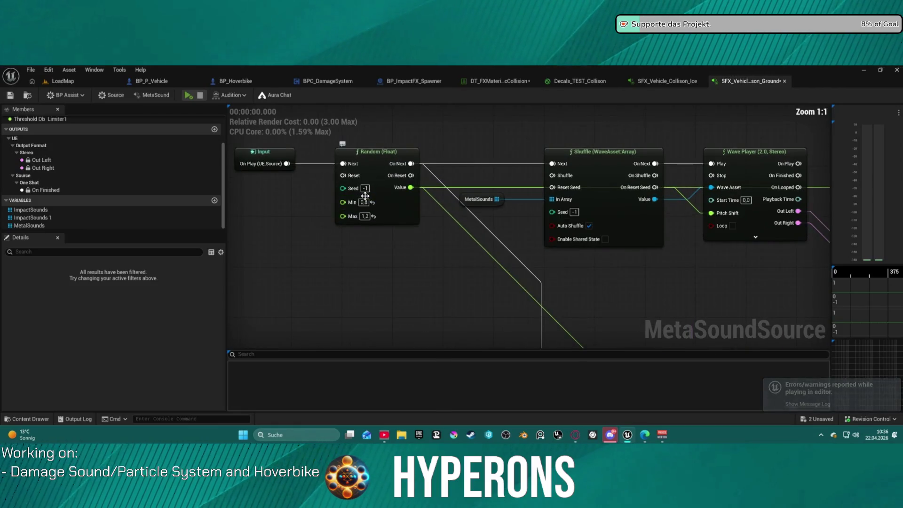
{"action": "left_click", "coordinate": [363, 202]}
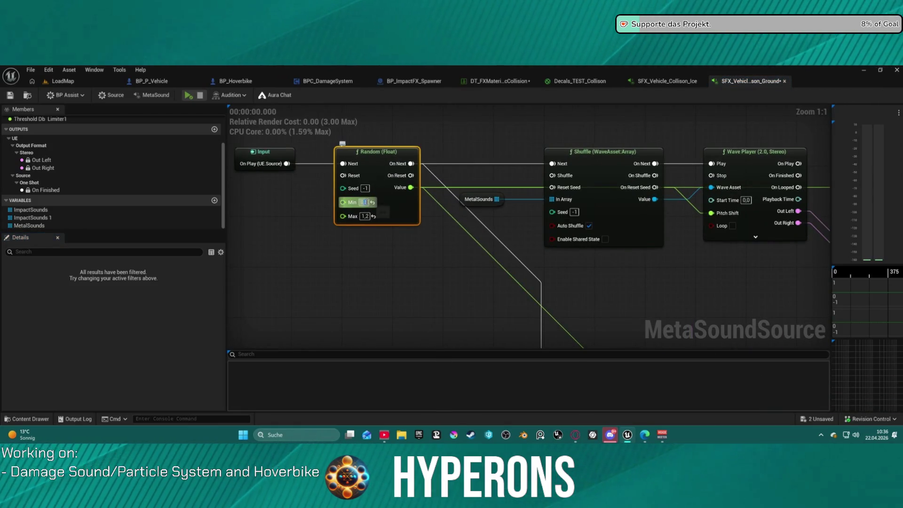
{"action": "type", "text": "0,5"}
{"action": "key", "text": "Return"}
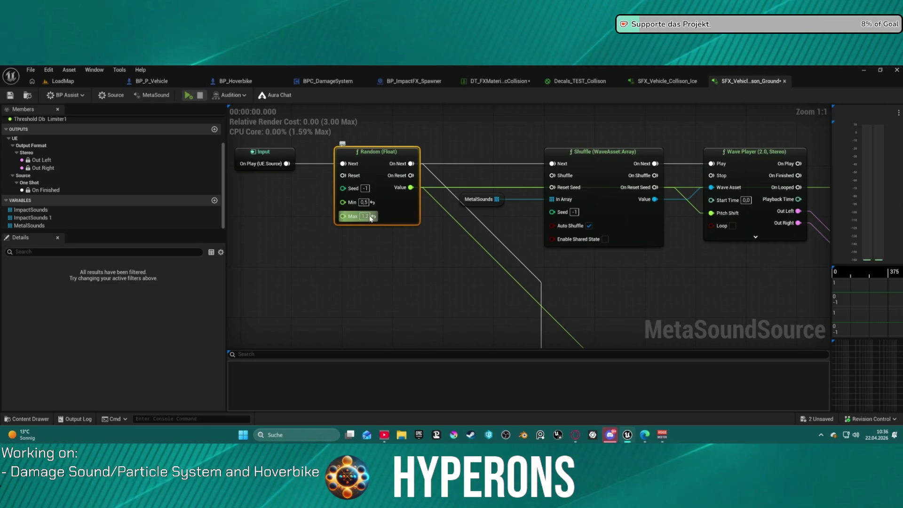
Step: Audition the MetaSound repeatedly to hear the wider random pitch variation
{"action": "left_click", "coordinate": [188, 95]}
{"action": "left_click", "coordinate": [188, 95]}
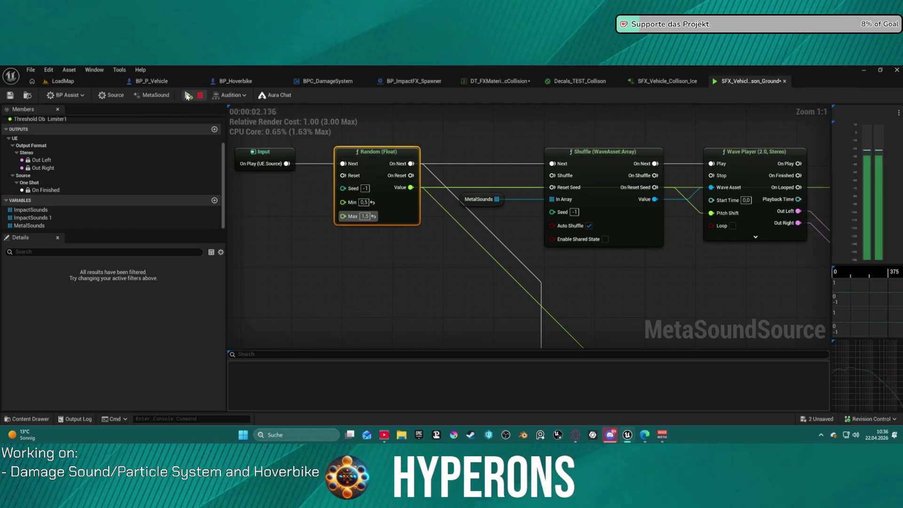
{"action": "left_click", "coordinate": [188, 95]}
{"action": "left_click", "coordinate": [188, 96]}
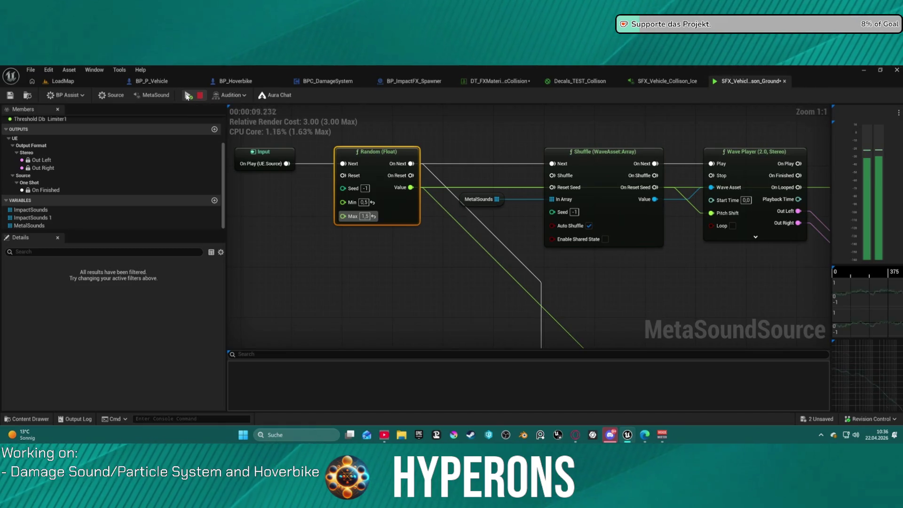
{"action": "left_click", "coordinate": [188, 96]}
{"action": "left_click", "coordinate": [188, 95]}
{"action": "scroll", "coordinate": [548, 298], "scroll_direction": "down", "scroll_amount": 3}
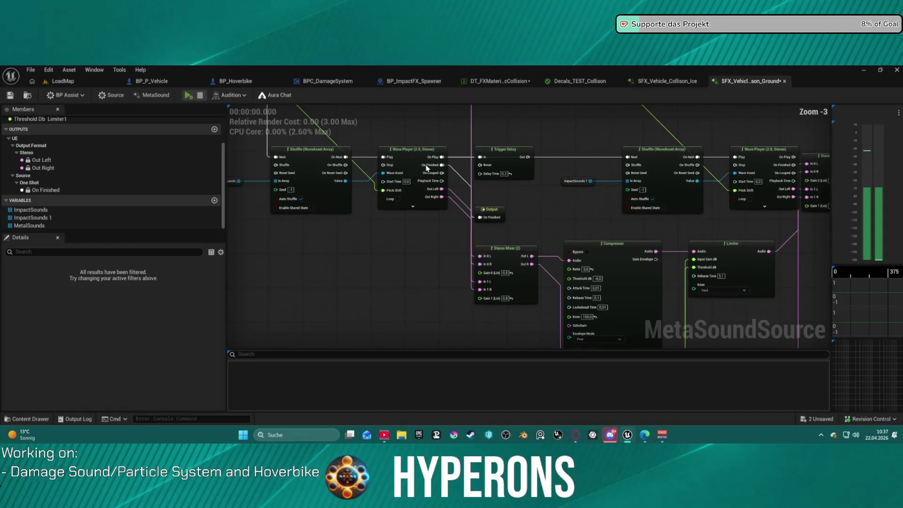
Step: Preview the second impact sound sample in the ImpactSounds 1 list
{"action": "left_click", "coordinate": [43, 217]}
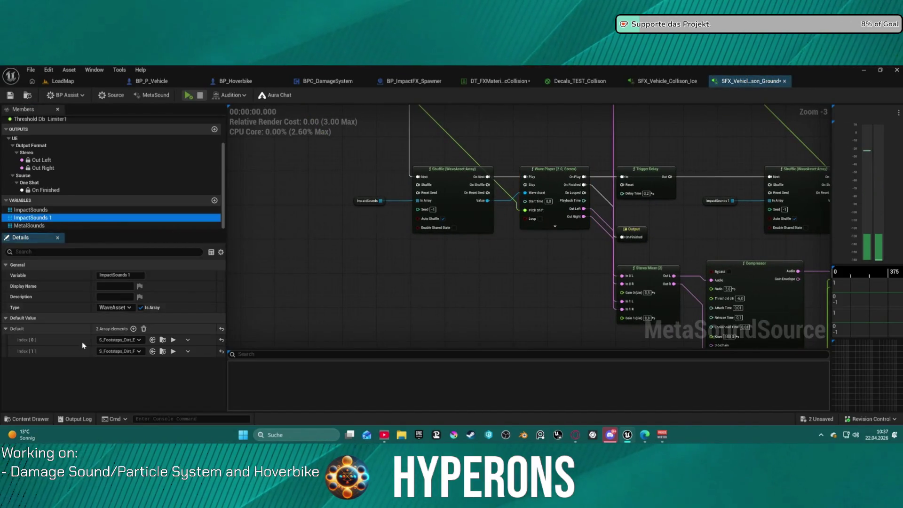
{"action": "left_click", "coordinate": [173, 351]}
{"action": "left_click", "coordinate": [174, 351]}
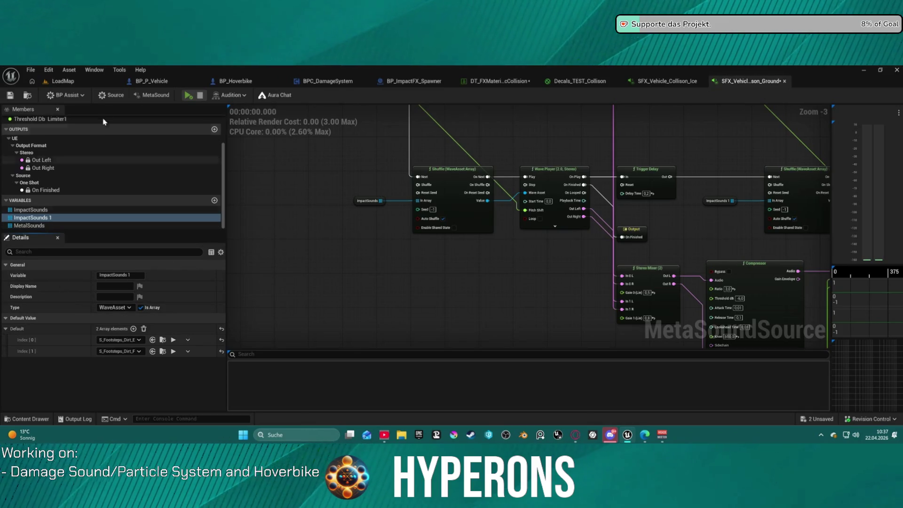
Step: Lower the MetaSound source's Volume from 1.0 to 0.7
{"action": "left_click", "coordinate": [153, 95]}
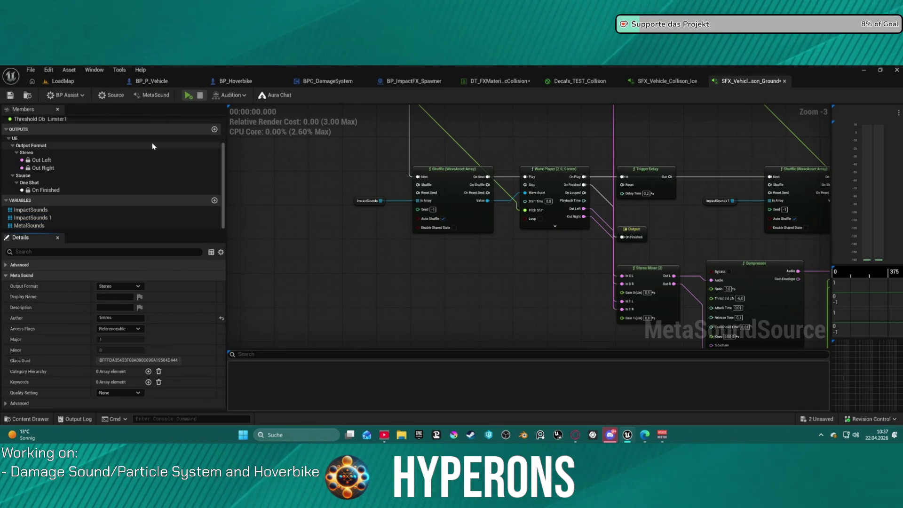
{"action": "left_click", "coordinate": [108, 95]}
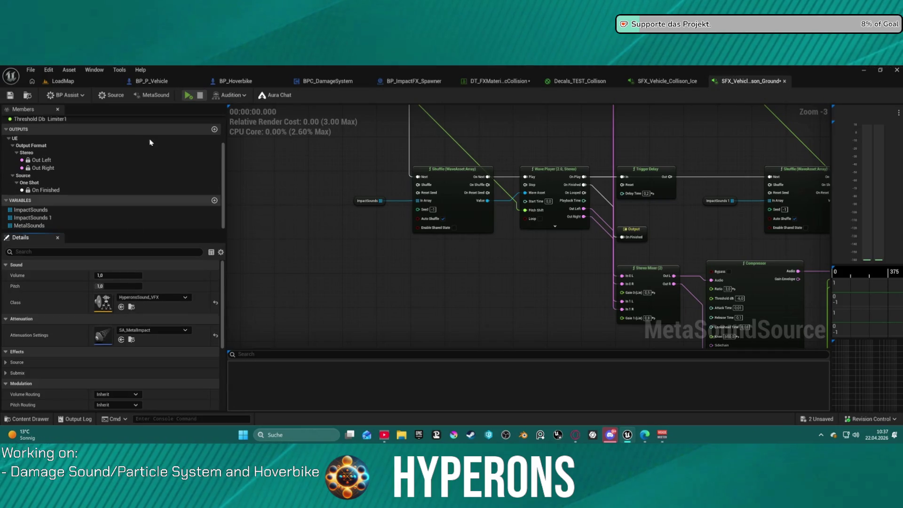
{"action": "left_click", "coordinate": [118, 278]}
{"action": "type", "text": ",8"}
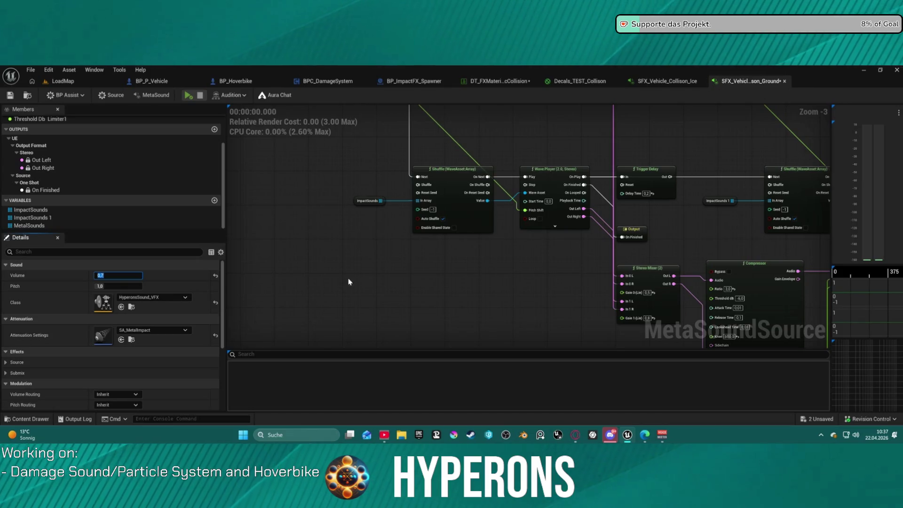
{"action": "scroll", "coordinate": [347, 280], "scroll_direction": "down", "scroll_amount": 5}
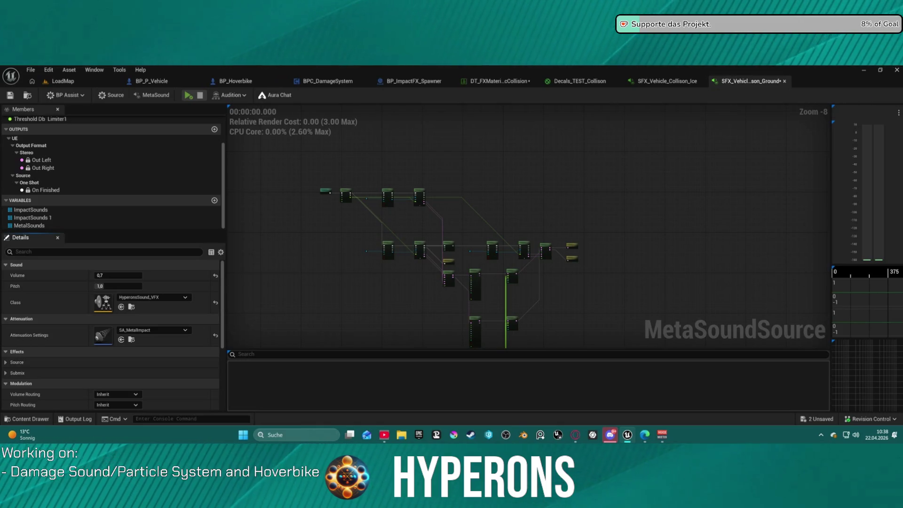
Step: Add Dirt_2_4 and Dirt_2_2 to the ImpactSounds 1 array and play the MetaSound to hear them
{"action": "left_click", "coordinate": [32, 218]}
{"action": "left_click", "coordinate": [175, 341]}
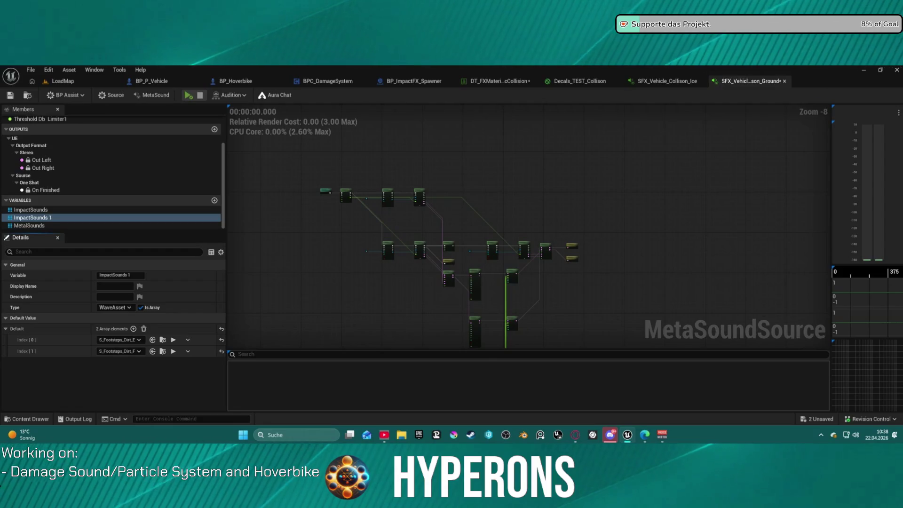
{"action": "mouse_move", "coordinate": [225, 165]}
{"action": "left_mouse_down"}
{"action": "mouse_move", "coordinate": [195, 175]}
{"action": "mouse_move", "coordinate": [113, 328]}
{"action": "left_mouse_up"}
{"action": "left_click_drag", "start_coordinate": [114, 329], "coordinate": [114, 329]}
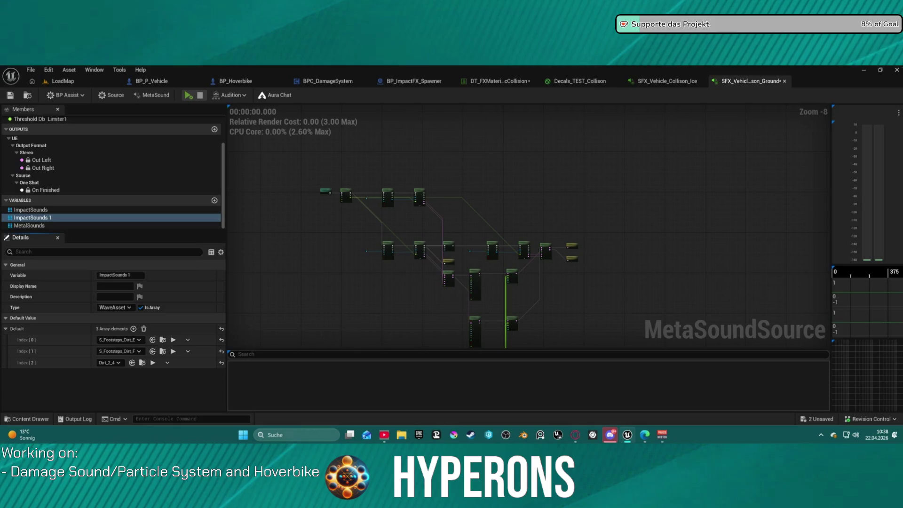
{"action": "mouse_move", "coordinate": [206, 230]}
{"action": "left_mouse_down"}
{"action": "mouse_move", "coordinate": [113, 344]}
{"action": "mouse_move", "coordinate": [114, 332]}
{"action": "left_mouse_up"}
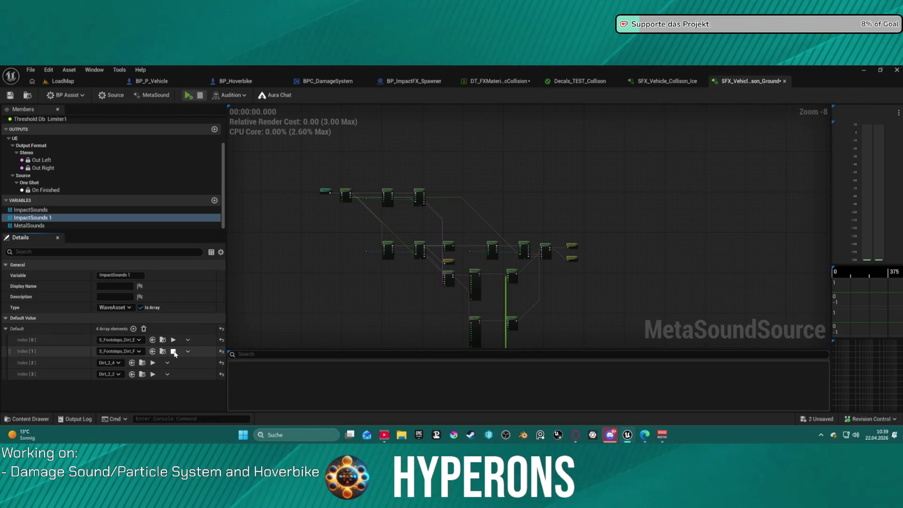
{"action": "left_click", "coordinate": [188, 95]}
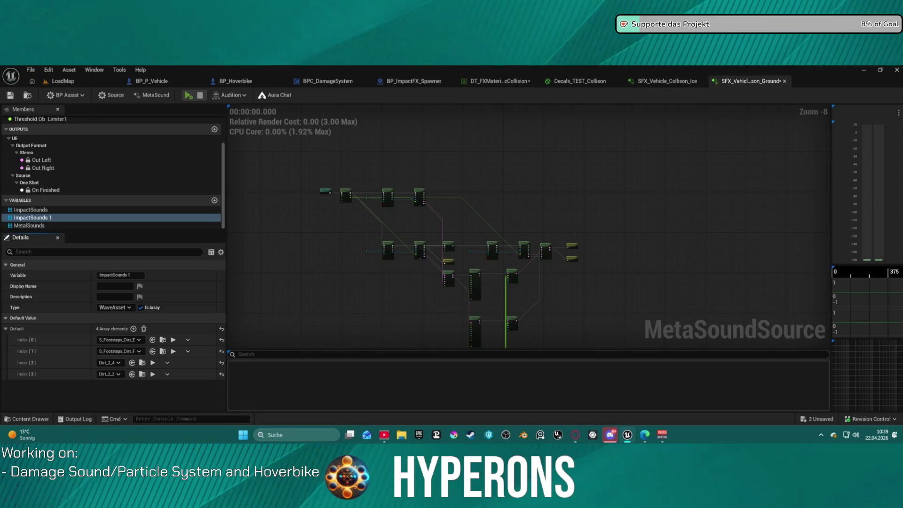
Step: Add an empty fifth array entry, then inspect and close the 01-Sizzles_Solid cue
{"action": "left_click", "coordinate": [133, 328]}
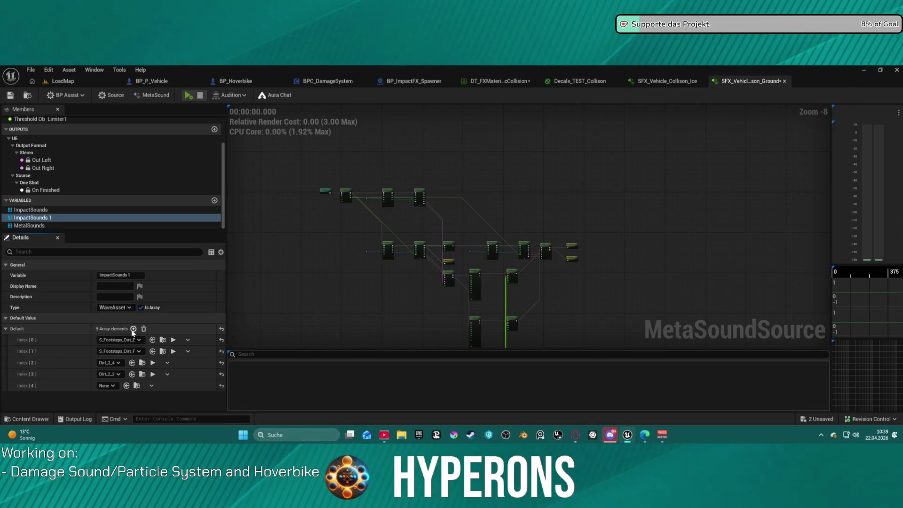
{"action": "mouse_move", "coordinate": [188, 338]}
{"action": "left_mouse_down"}
{"action": "mouse_move", "coordinate": [87, 373]}
{"action": "mouse_move", "coordinate": [123, 357]}
{"action": "mouse_move", "coordinate": [134, 325]}
{"action": "left_mouse_up"}
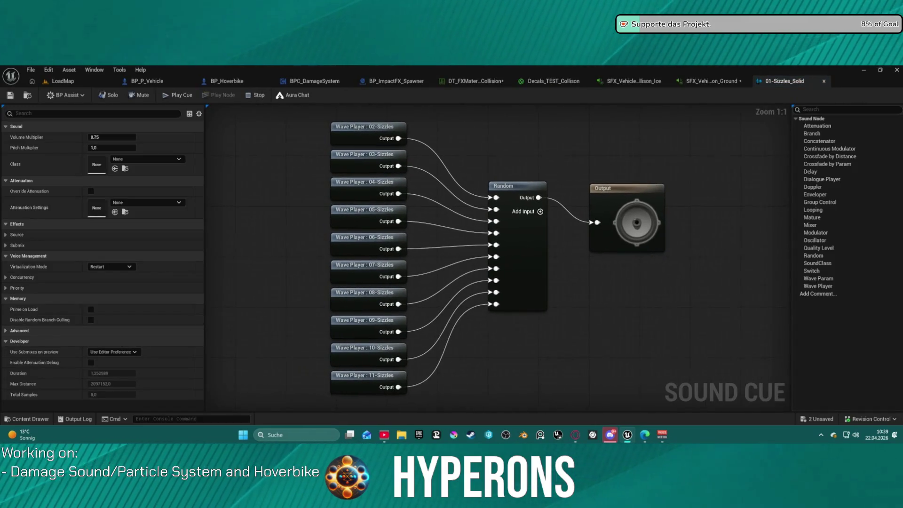
{"action": "left_click", "coordinate": [350, 137]}
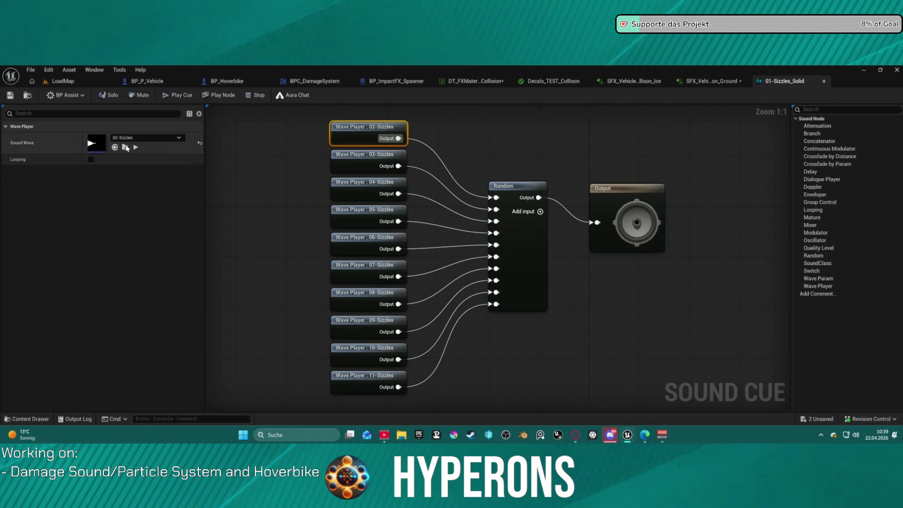
{"action": "left_click", "coordinate": [823, 81]}
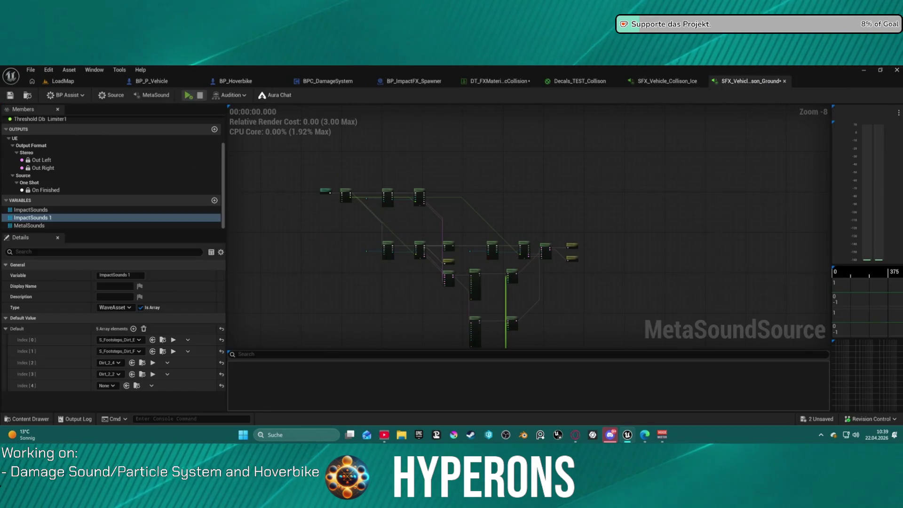